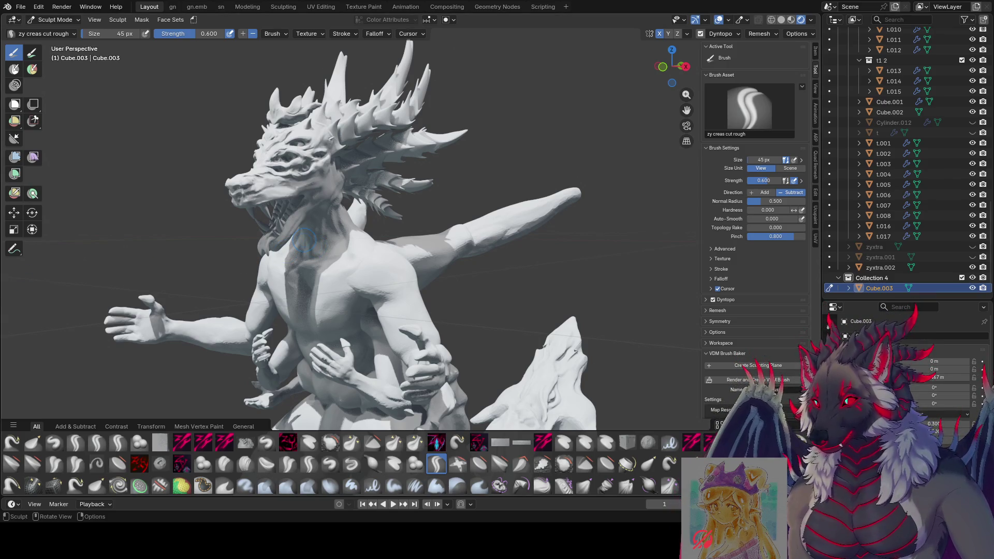
Step: Look over the dragon's front and head, and save the sculpt as even moar.blend
middle_click_drag(612, 290, 667, 291)
key("ctrl+s")
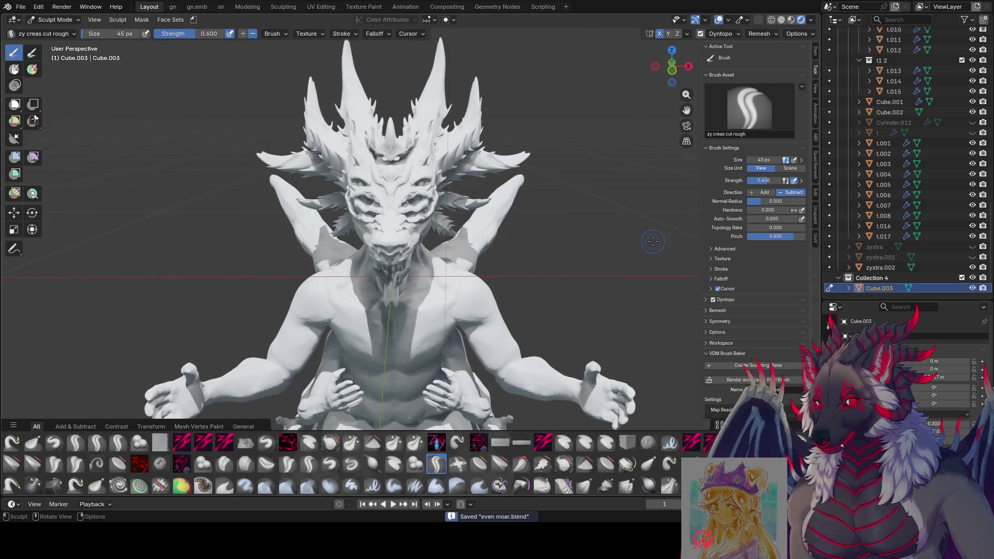
scroll(487, 219, "up", 2)
mouse_move(487, 219)
middle_mouse_down()
mouse_move(518, 256)
mouse_move(489, 203)
mouse_move(495, 164)
middle_mouse_up()
scroll(491, 198, "down", 4)
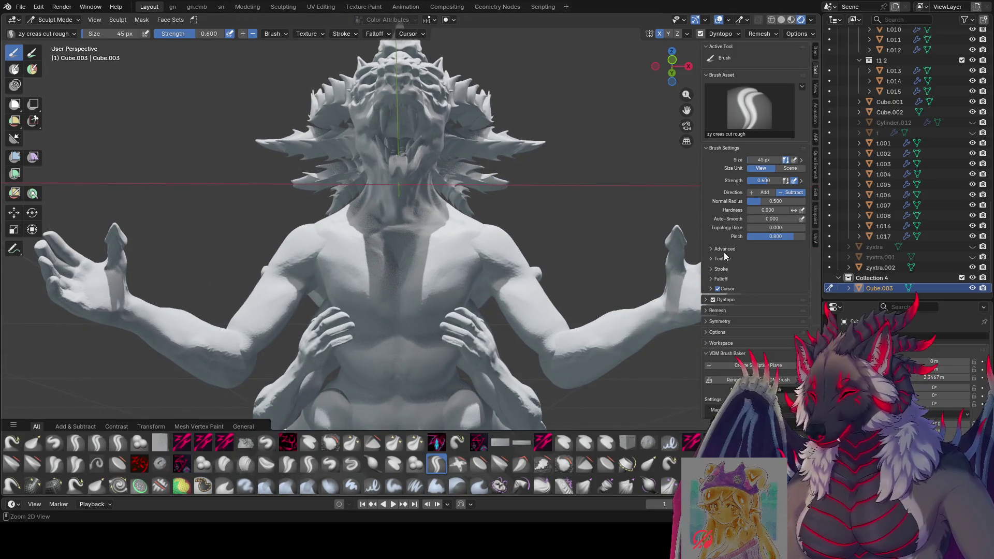
key("ctrl+s")
Step: Set the EEVEE viewport Samples to 32 in Render Properties
left_click(830, 343)
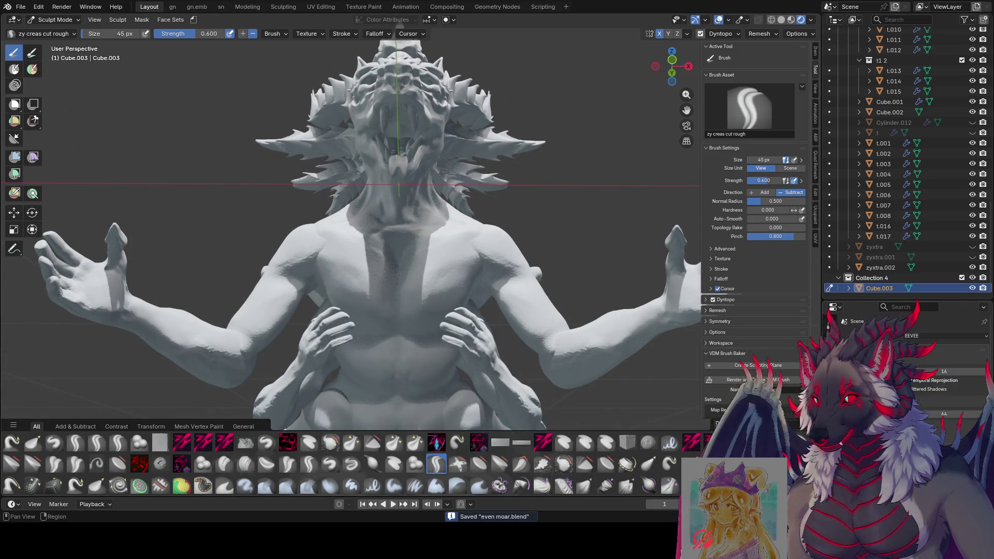
double_click(956, 369)
type("32")
key("Return")
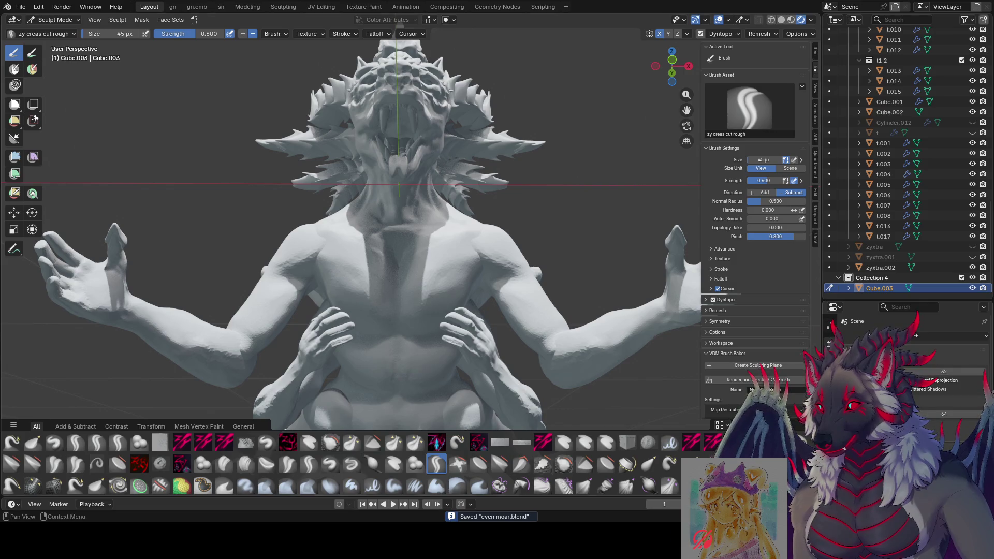
Step: Review the dragon from three-quarter and front views, saving again
mouse_move(549, 341)
middle_mouse_down()
mouse_move(599, 342)
mouse_move(778, 296)
middle_mouse_up()
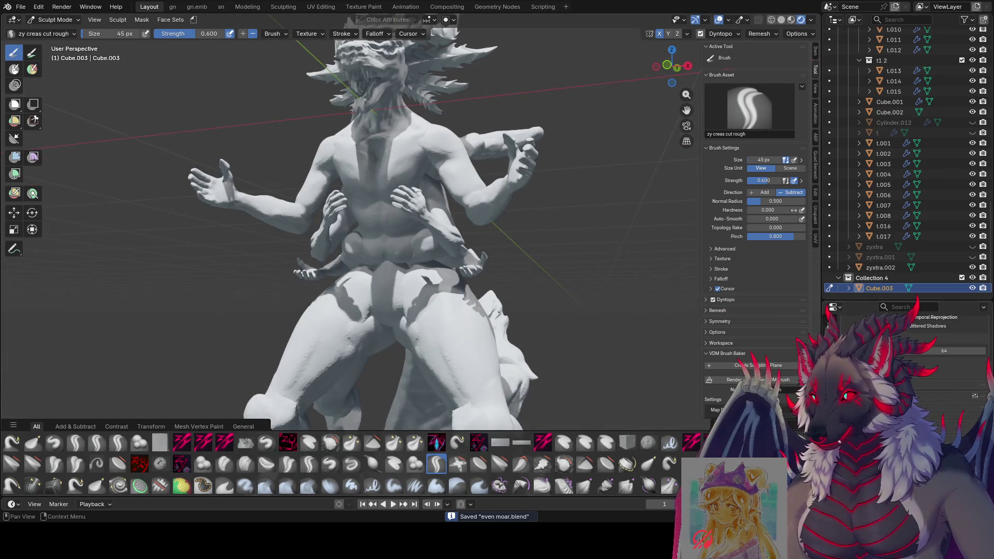
mouse_move(596, 310)
middle_mouse_down()
mouse_move(543, 363)
mouse_move(579, 334)
mouse_move(696, 320)
middle_mouse_up()
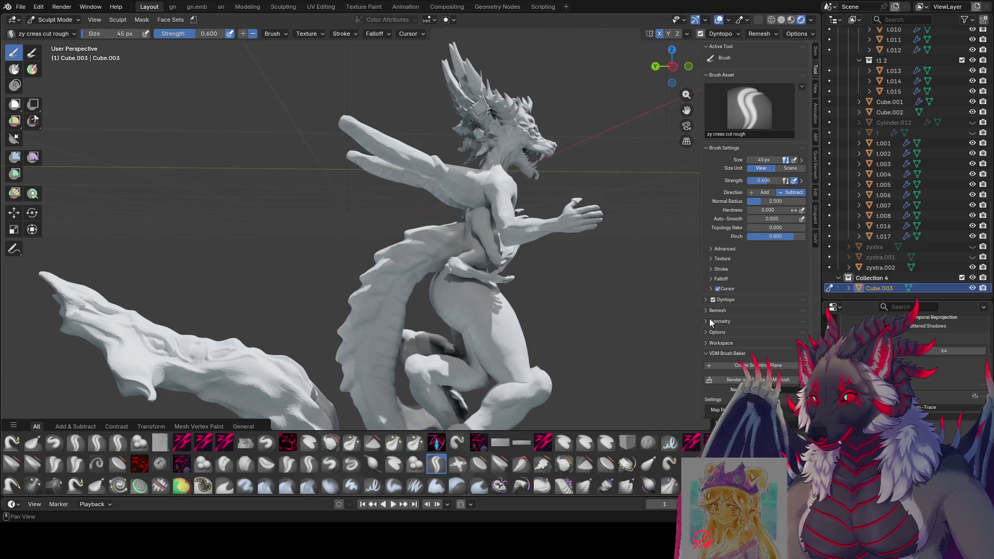
key("ctrl+s")
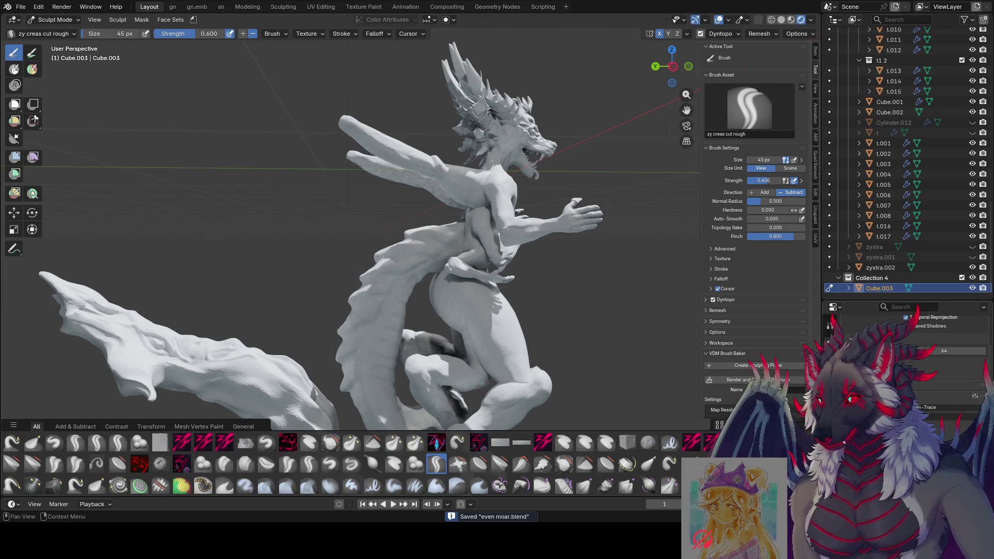
scroll(911, 373, "down", 3)
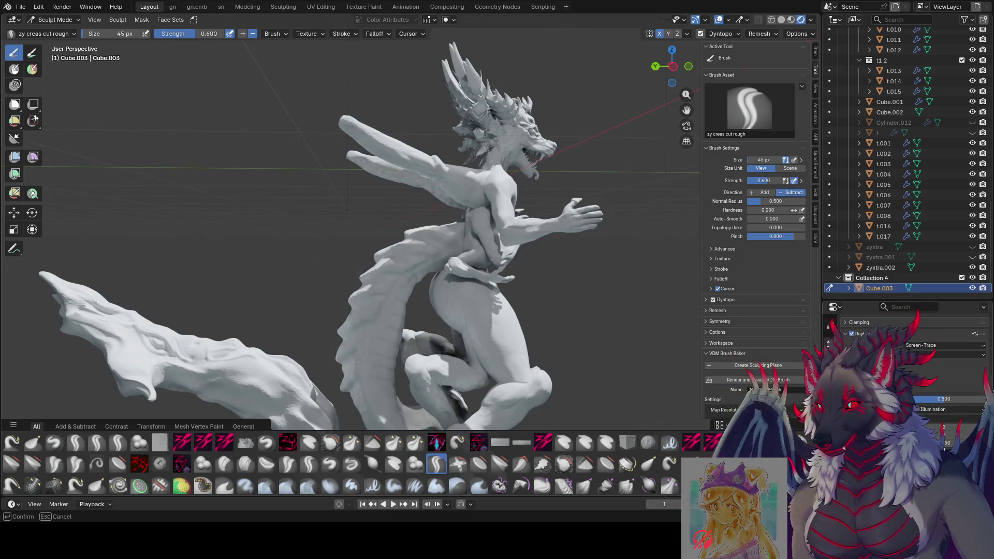
mouse_move(673, 332)
middle_mouse_down()
mouse_move(543, 329)
mouse_move(647, 352)
middle_mouse_up()
key("ctrl+s")
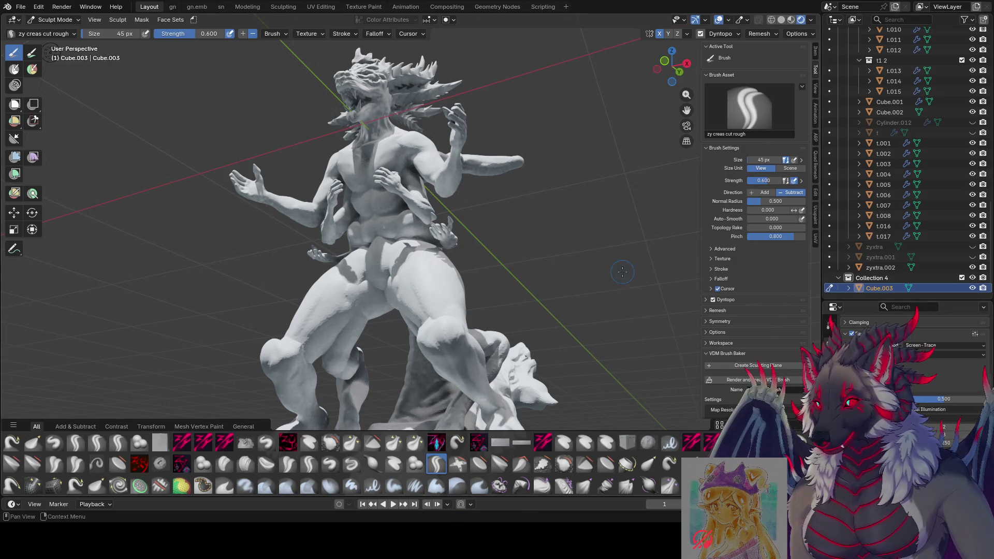
Step: Confirm the edited render setting value and save the sculpt
left_click(946, 443)
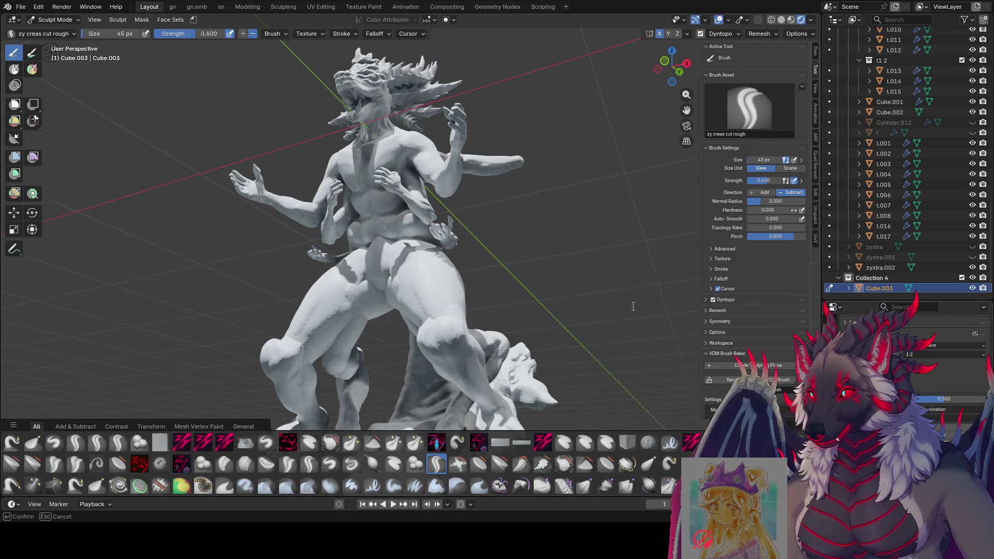
key("Return")
key("ctrl+s")
Step: Review the dragon from front and side angles, re-save, and open the interaction mode menu
middle_click_drag(607, 287, 598, 323)
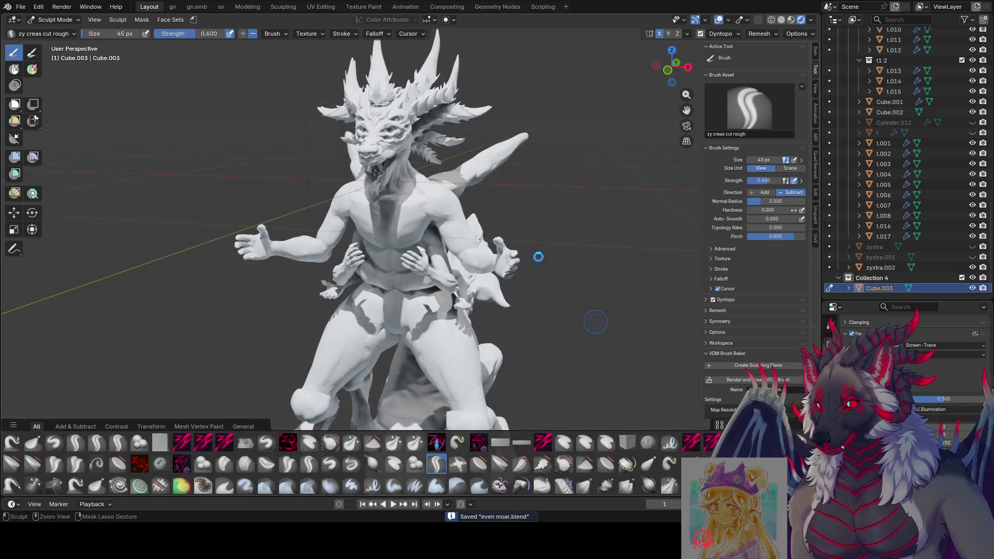
scroll(537, 257, "up", 2)
mouse_move(532, 249)
middle_mouse_down()
mouse_move(560, 220)
mouse_move(636, 217)
mouse_move(457, 220)
mouse_move(698, 236)
mouse_move(290, 247)
middle_mouse_up()
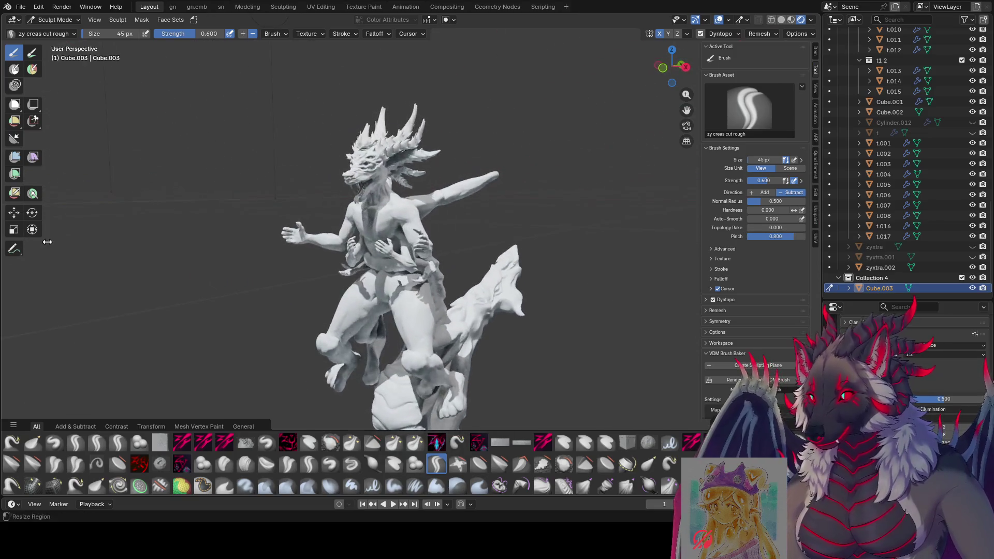
scroll(278, 249, "up", 4)
scroll(454, 193, "up", 3)
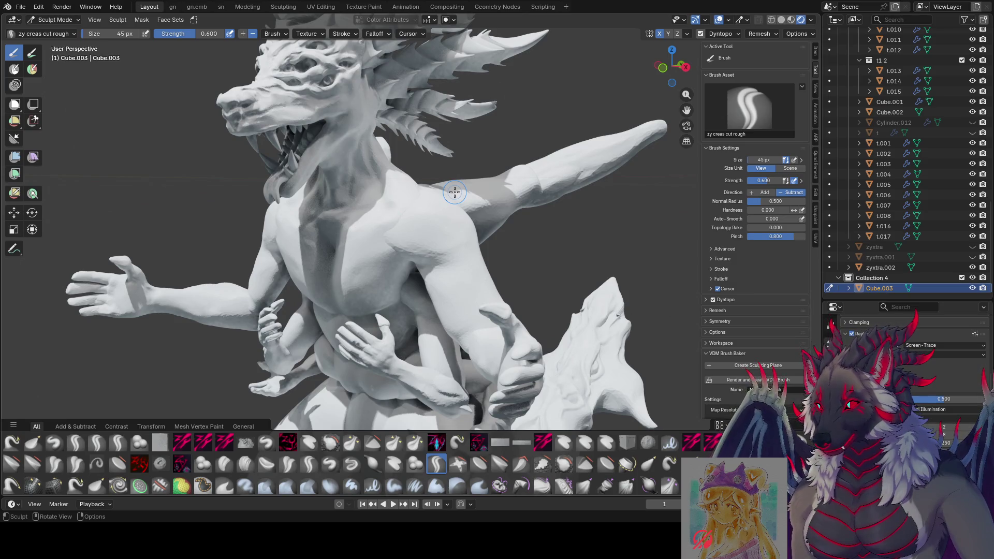
mouse_move(455, 192)
middle_mouse_down()
mouse_move(433, 194)
mouse_move(446, 210)
mouse_move(566, 198)
mouse_move(478, 279)
mouse_move(434, 196)
middle_mouse_up()
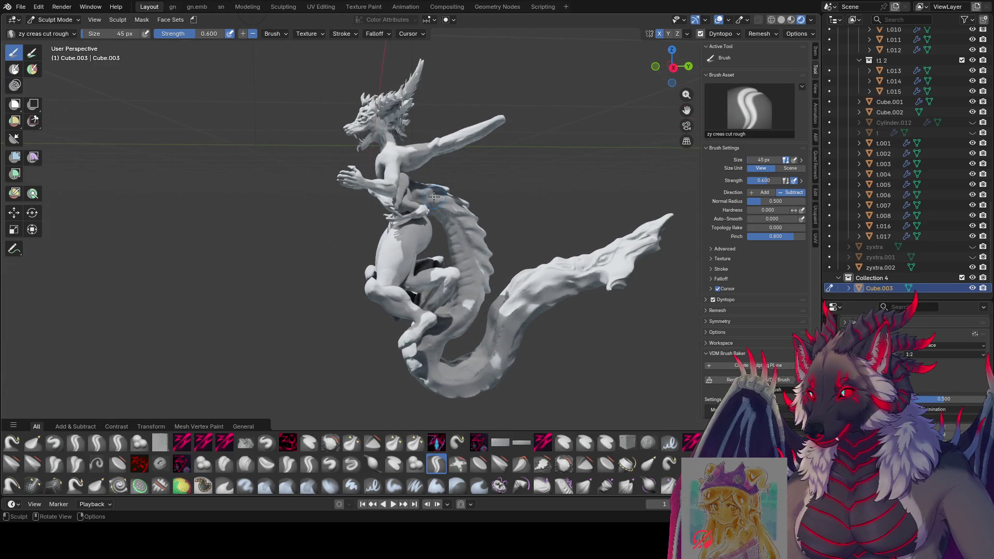
mouse_move(493, 170)
middle_mouse_down()
mouse_move(559, 189)
mouse_move(362, 155)
middle_mouse_up()
key("ctrl+s")
left_click(62, 7)
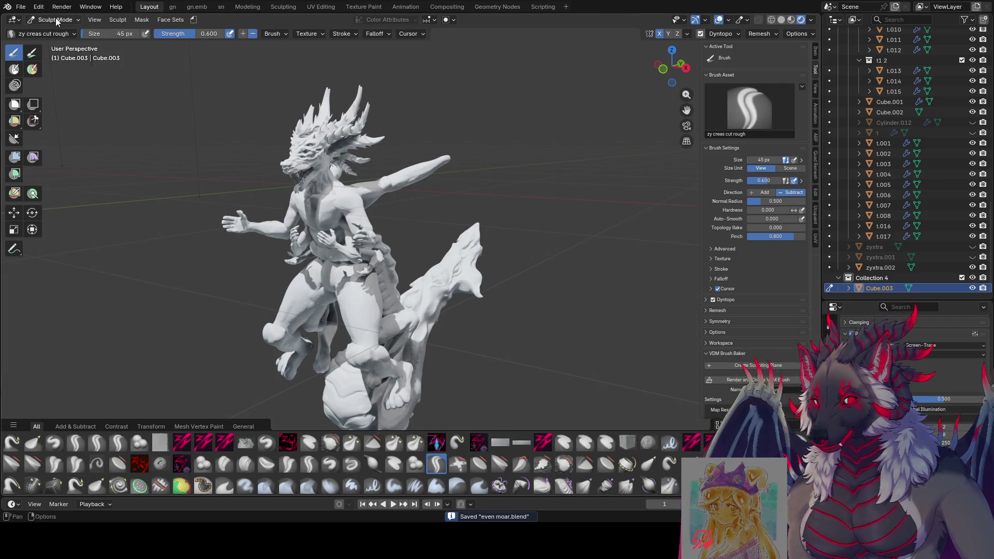
left_click(55, 20)
Step: Switch to Object Mode and select Cylinder.025, Cylinder.012 and Cube.003
left_click(51, 30)
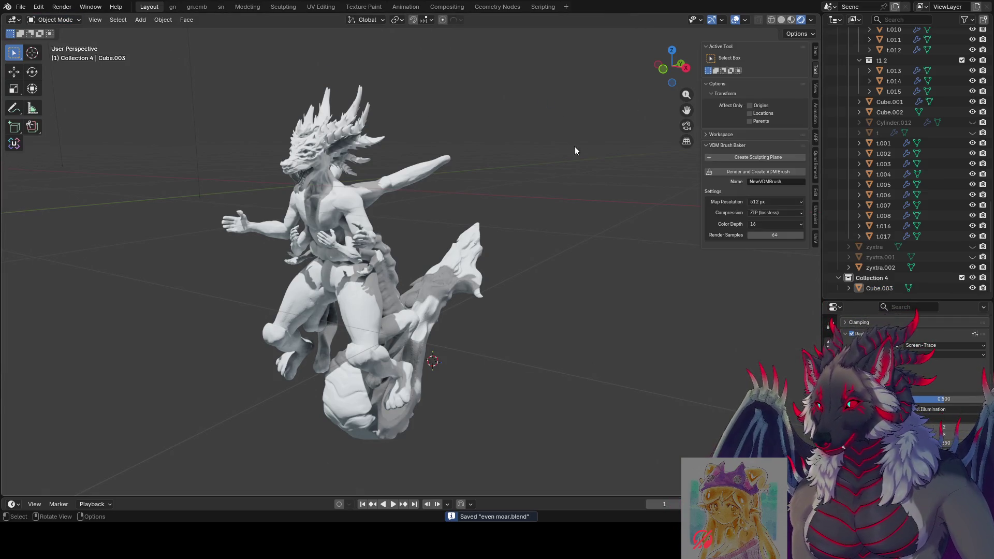
left_click(450, 158)
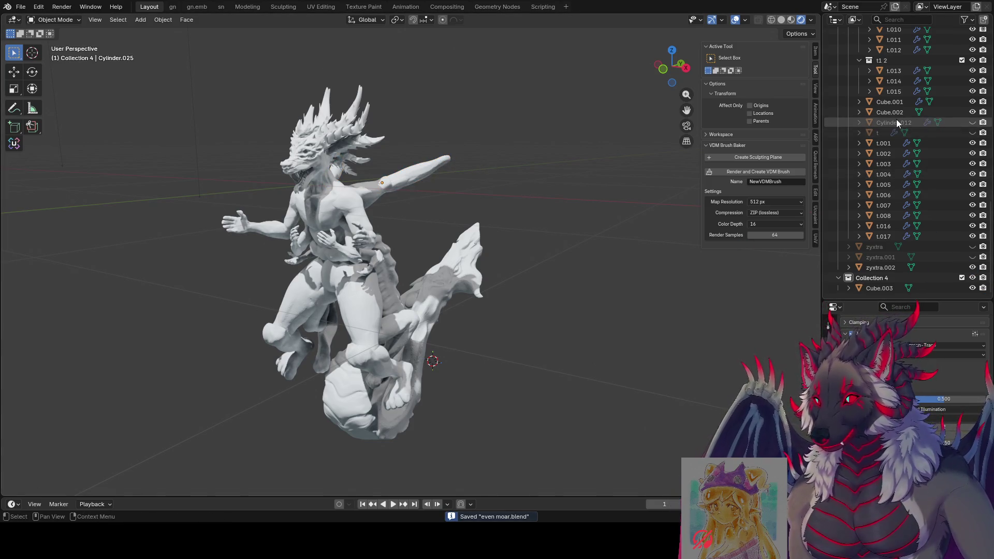
left_click(982, 123)
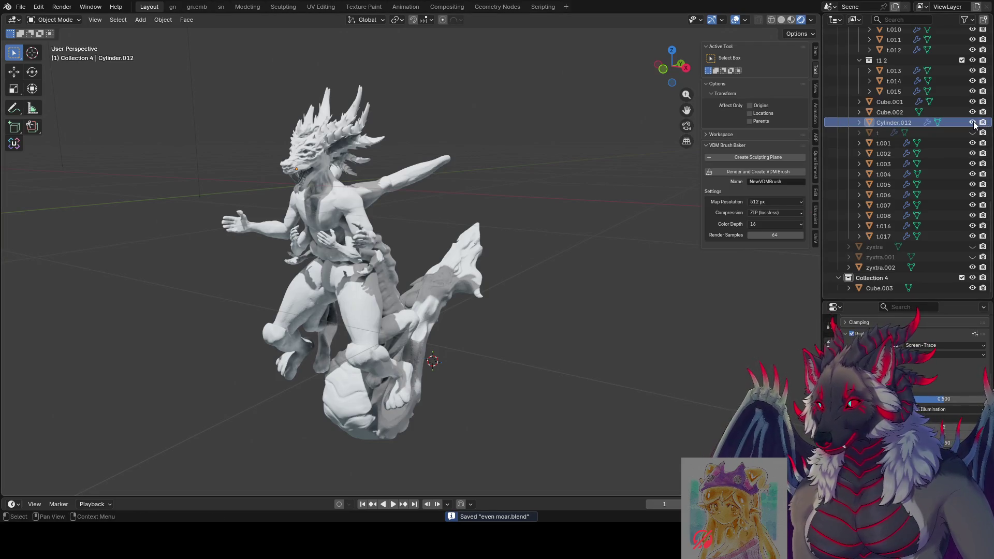
scroll(881, 257, "up", 3)
scroll(881, 257, "up", 3)
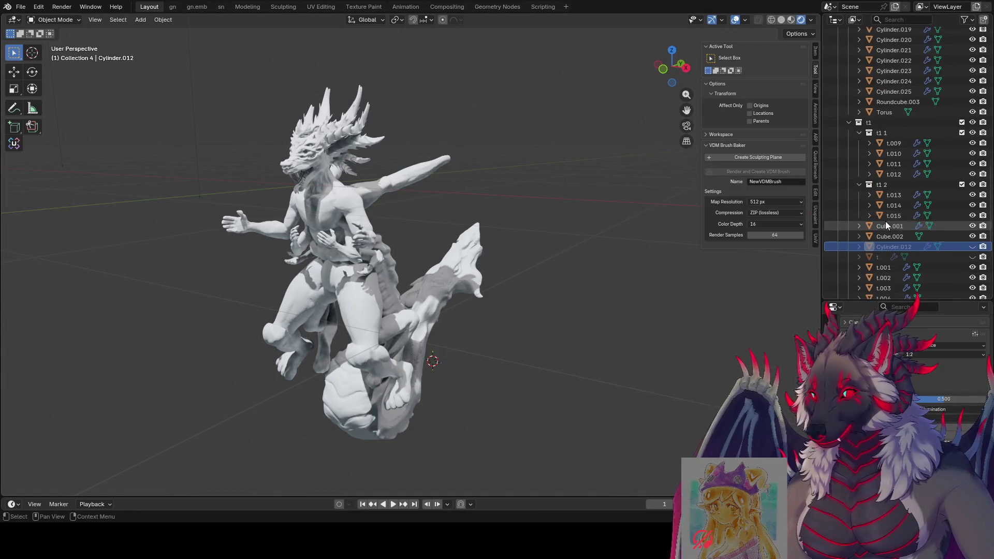
scroll(899, 222, "down", 6)
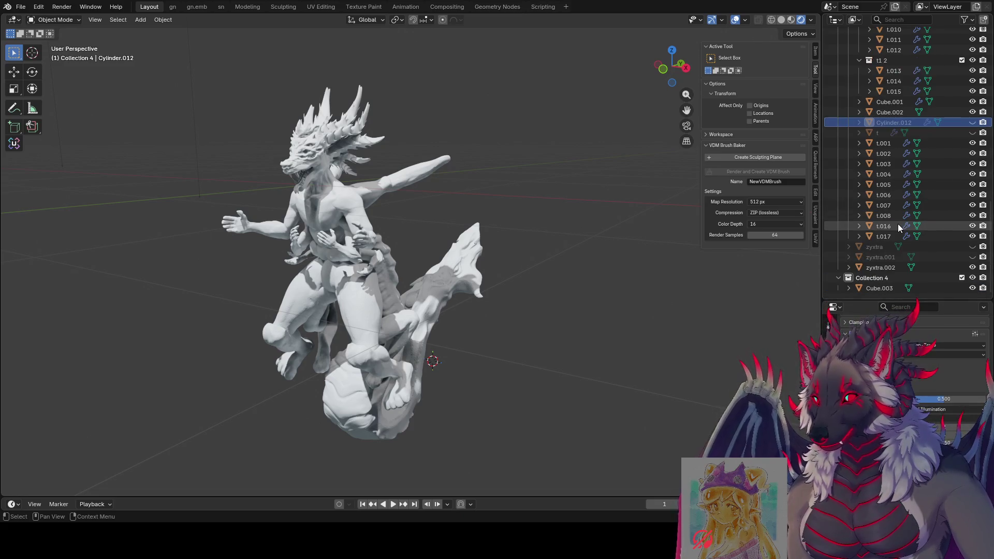
left_click(868, 290)
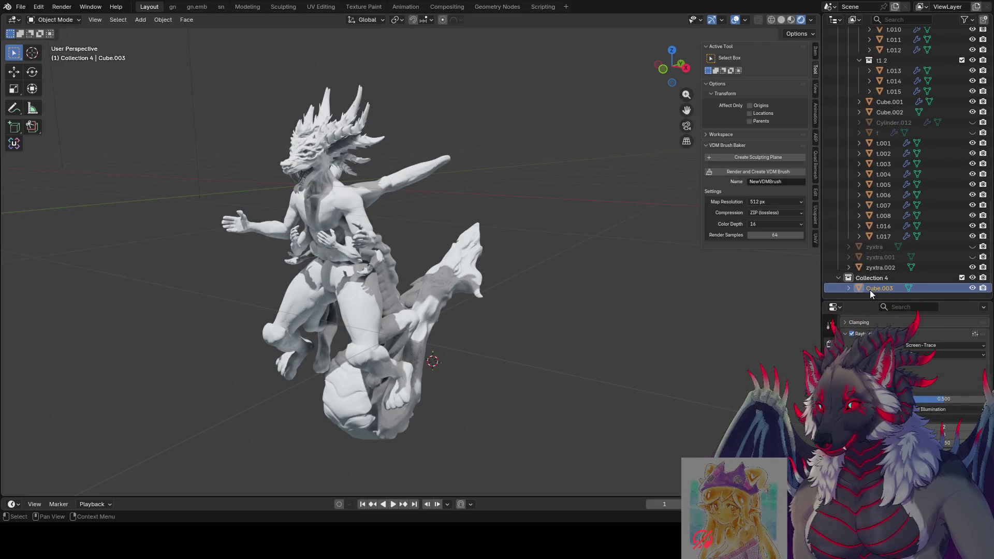
Step: Select Cylinder.013, then collapse the h1 1 1 and h1 1 collections
scroll(486, 198, "down", 3)
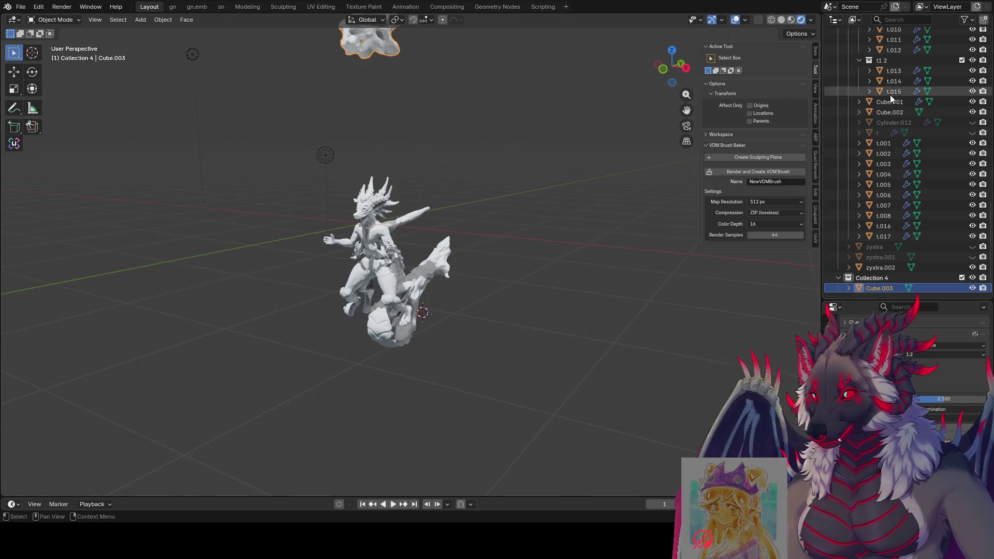
scroll(903, 117, "up", 2)
scroll(903, 117, "up", 9)
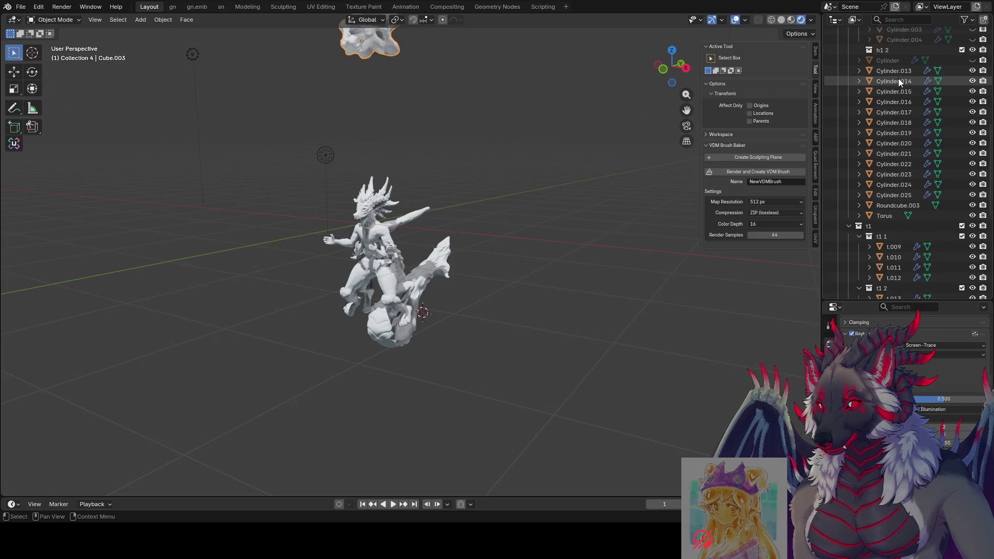
left_click(899, 70)
scroll(899, 70, "up", 2)
scroll(898, 71, "up", 6)
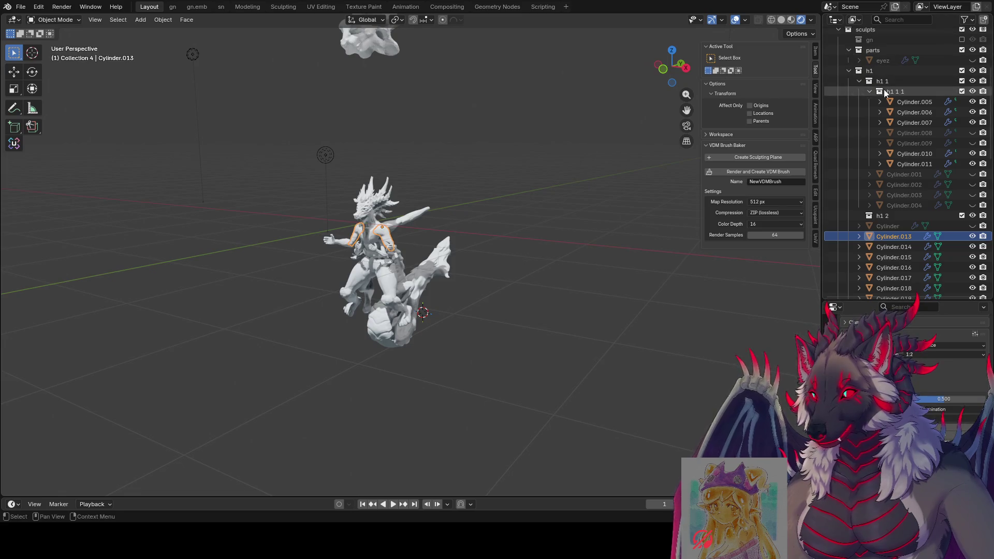
left_click(870, 91)
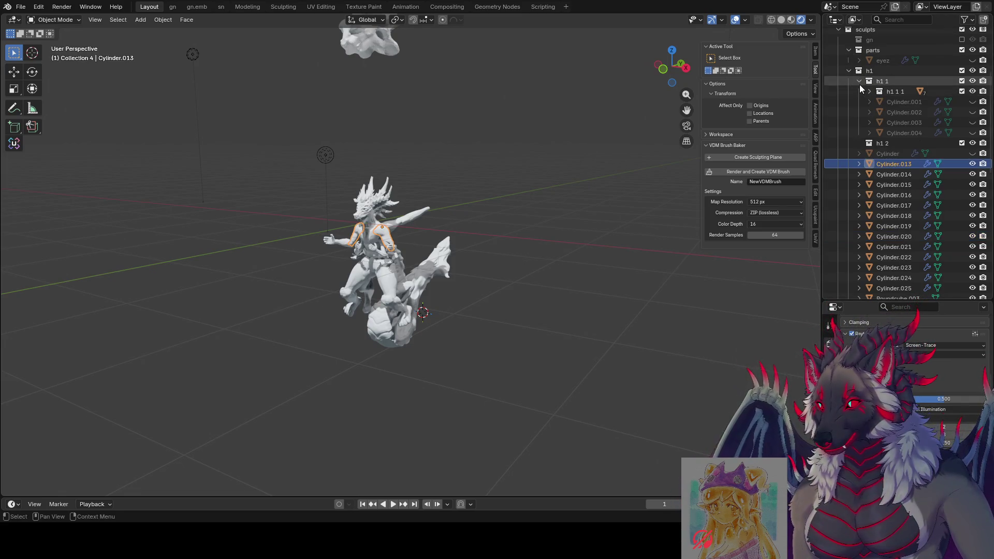
left_click(859, 85)
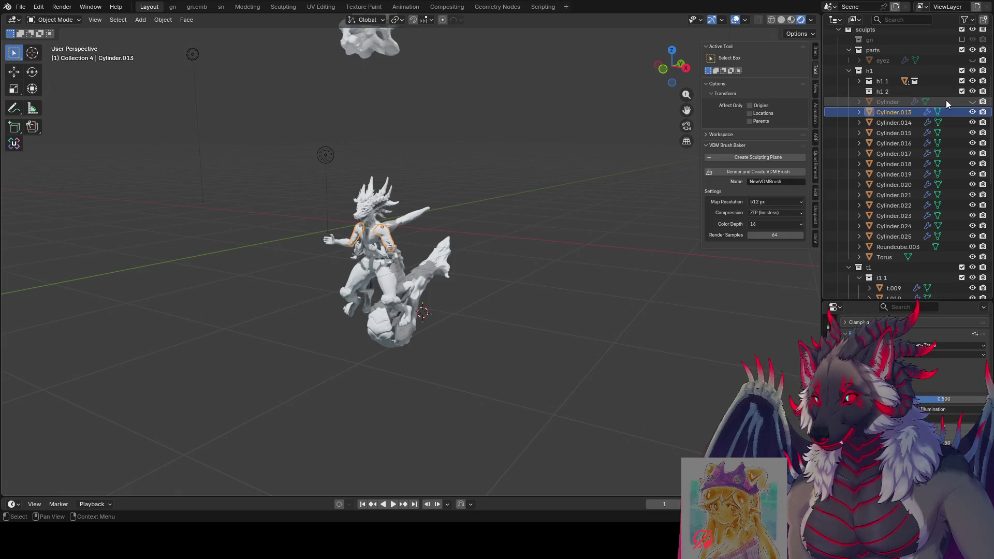
Step: Unhide the Cylinder, duplicate a strut column onto the wing arm as Cylinder.026, and save
left_click(972, 102)
middle_click_drag(644, 151, 488, 167, "ctrl")
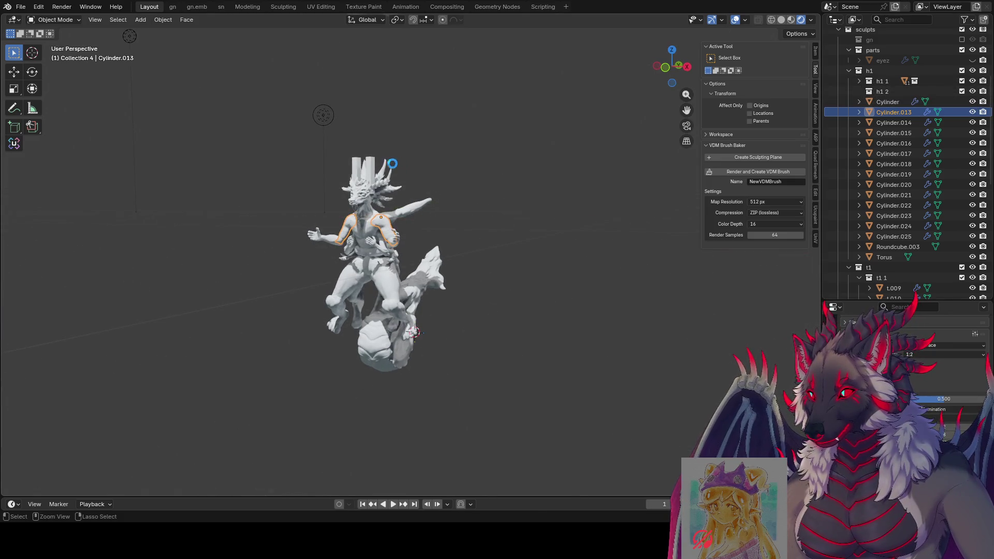
left_click(372, 167)
middle_click_drag(372, 167, 349, 157)
key("shift+d")
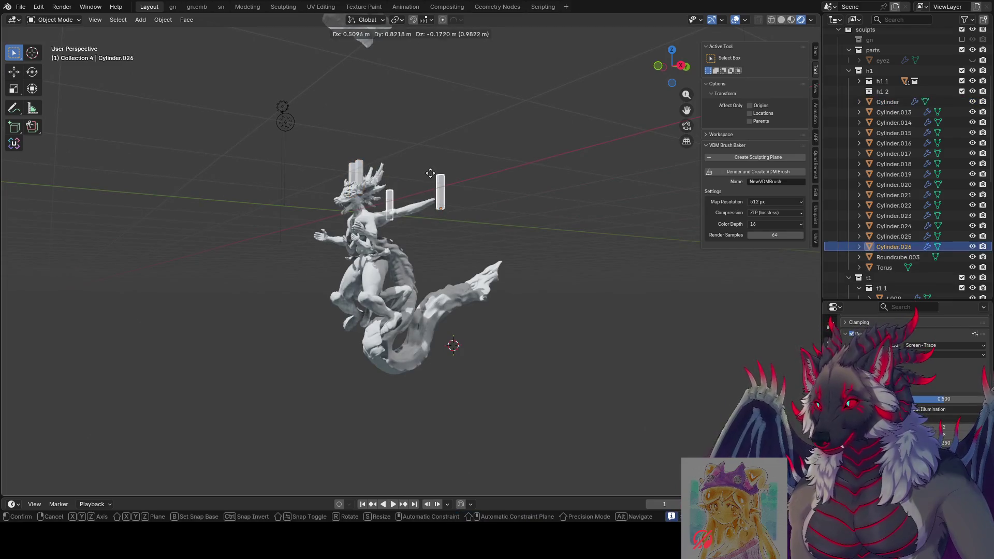
left_click(423, 182)
key("ctrl+s")
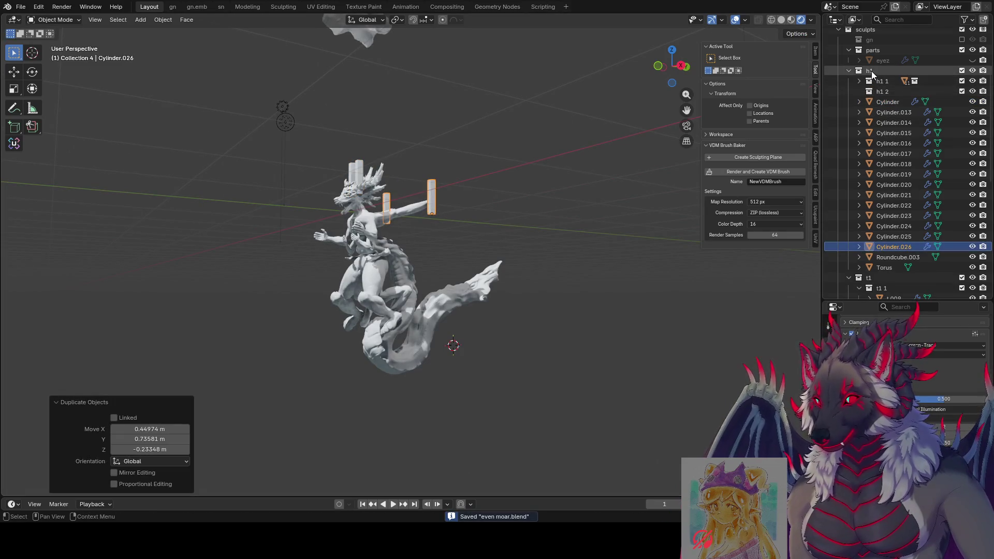
Step: Collapse the h1 and t1 collections in the Outliner
left_click(872, 73)
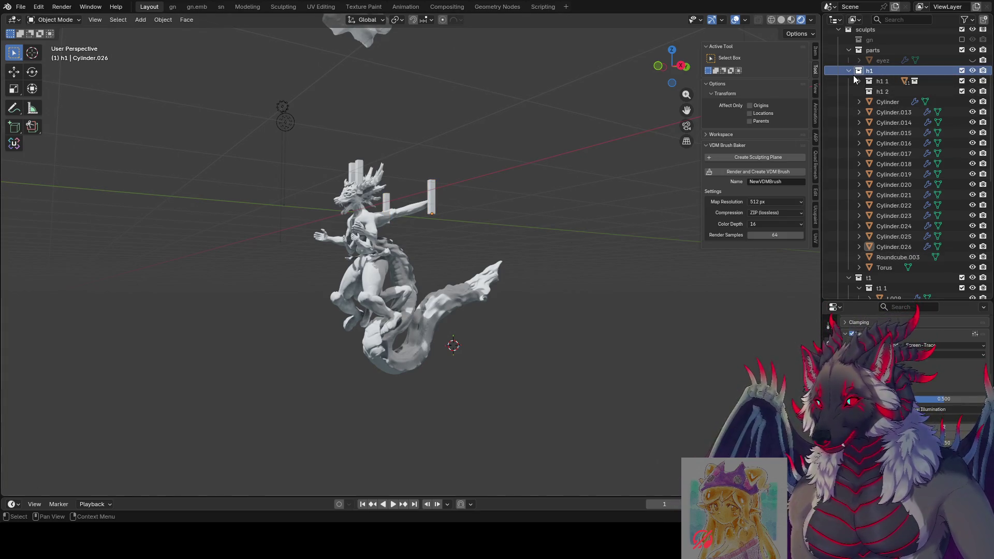
left_click(849, 71)
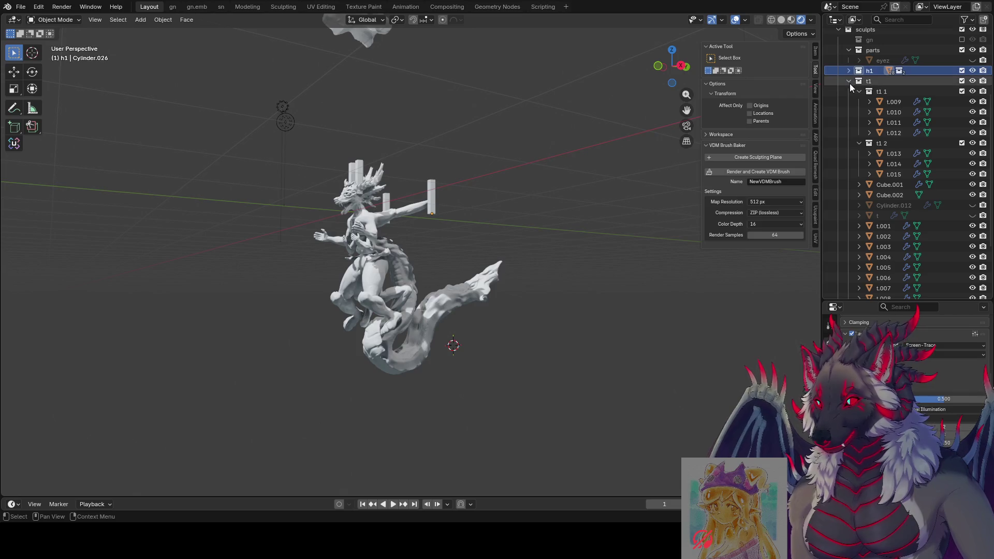
left_click(849, 81)
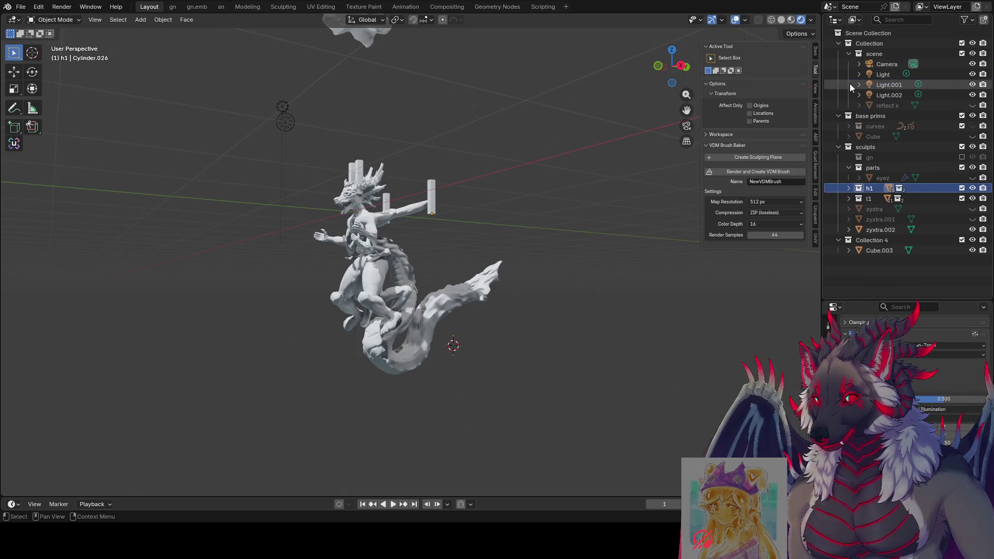
Step: Create a new collection named w1 inside sculpts and save
left_click(861, 200)
left_click(865, 147)
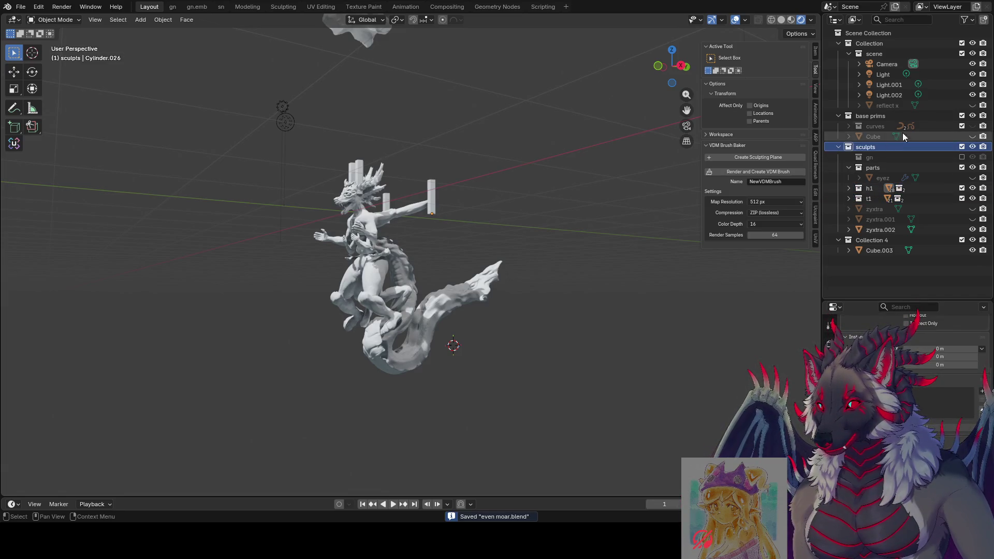
left_click(983, 21)
double_click(880, 209)
type("w")
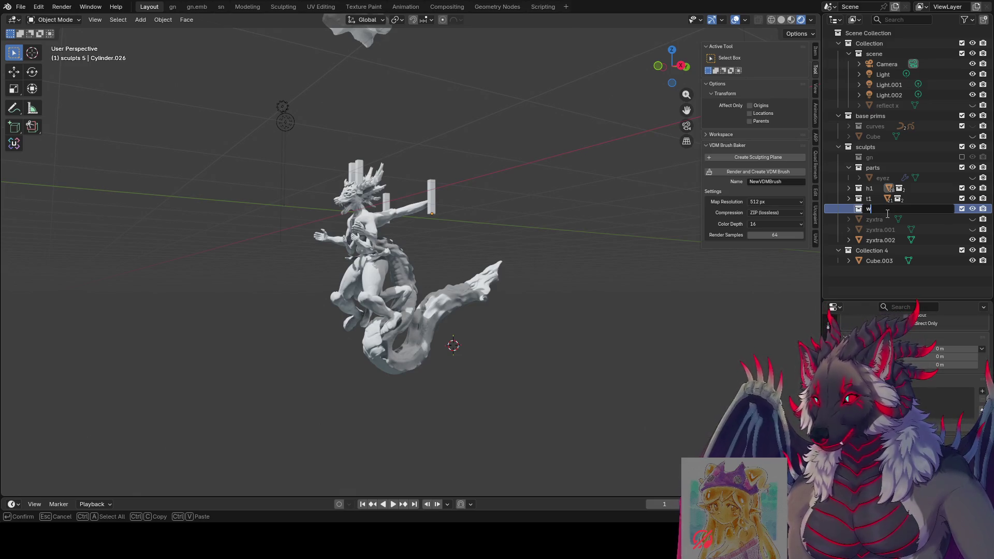
type("1")
key("Return")
key("ctrl+s")
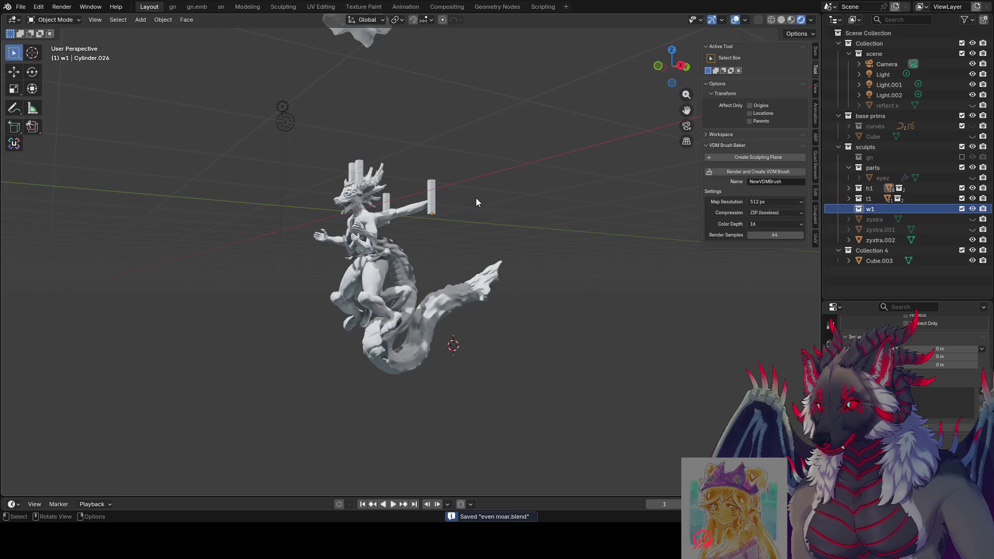
Step: Move the Cylinder.026 shoulder rods into the w1 collection
left_click(431, 200)
left_click(386, 208, "shift")
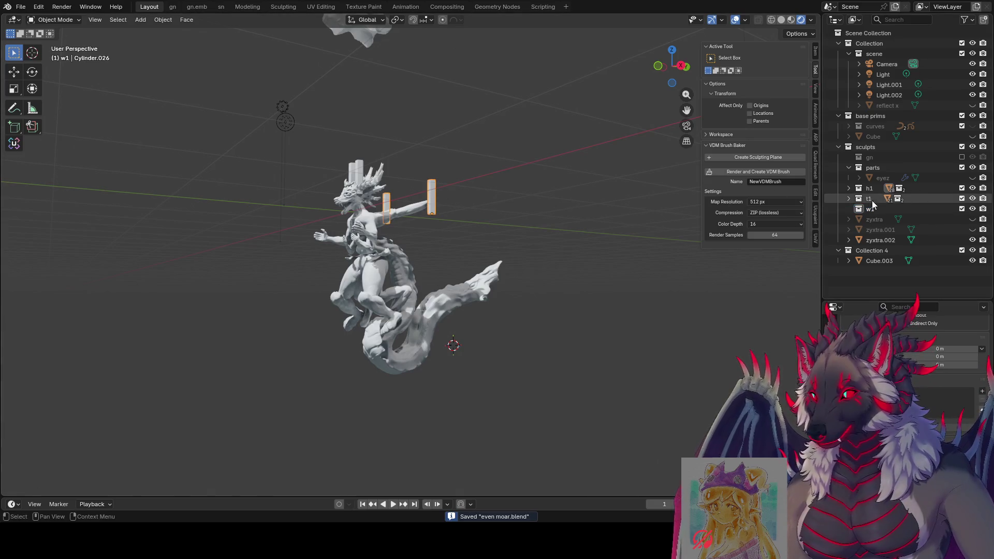
left_click(847, 199)
left_click(847, 186)
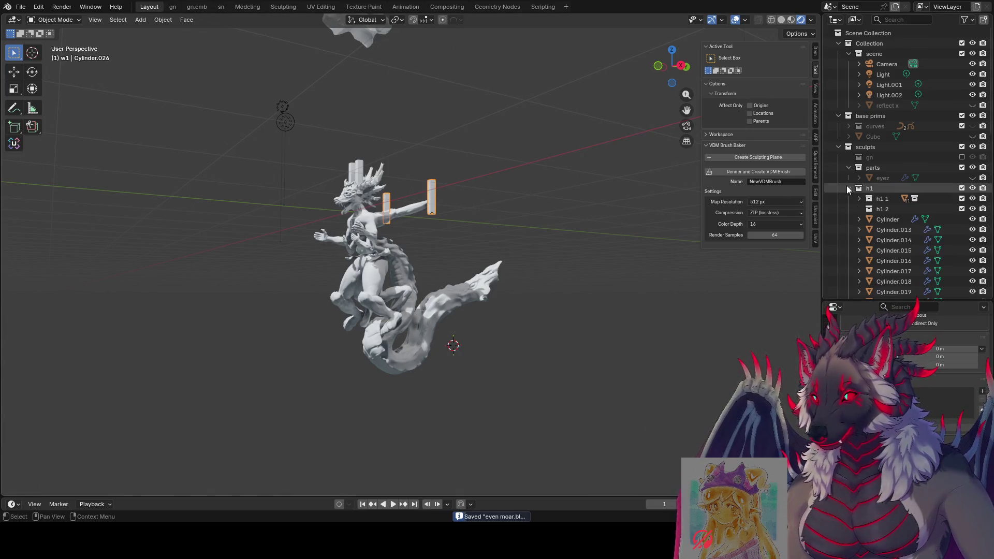
scroll(869, 210, "down", 5)
scroll(868, 210, "down", 10)
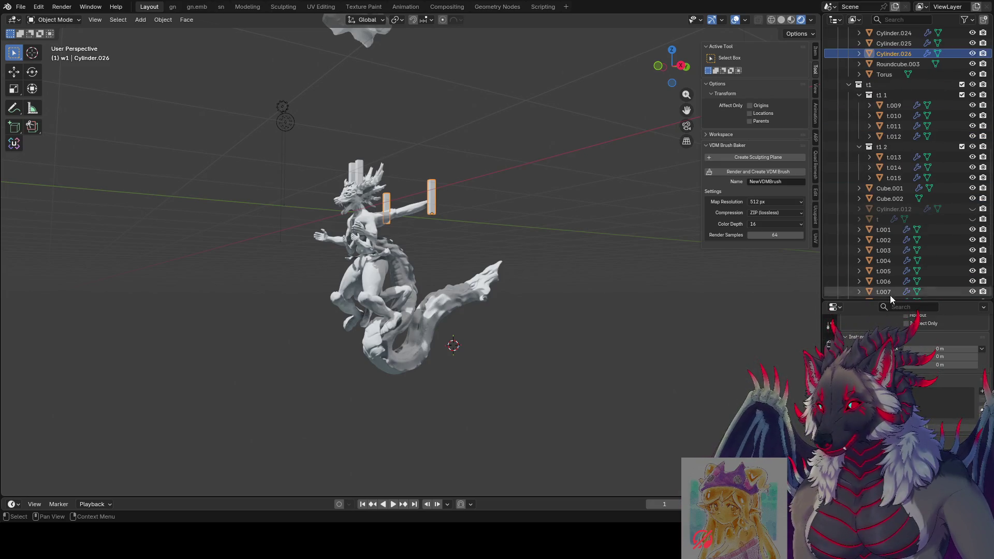
left_click_drag(890, 302, 890, 384)
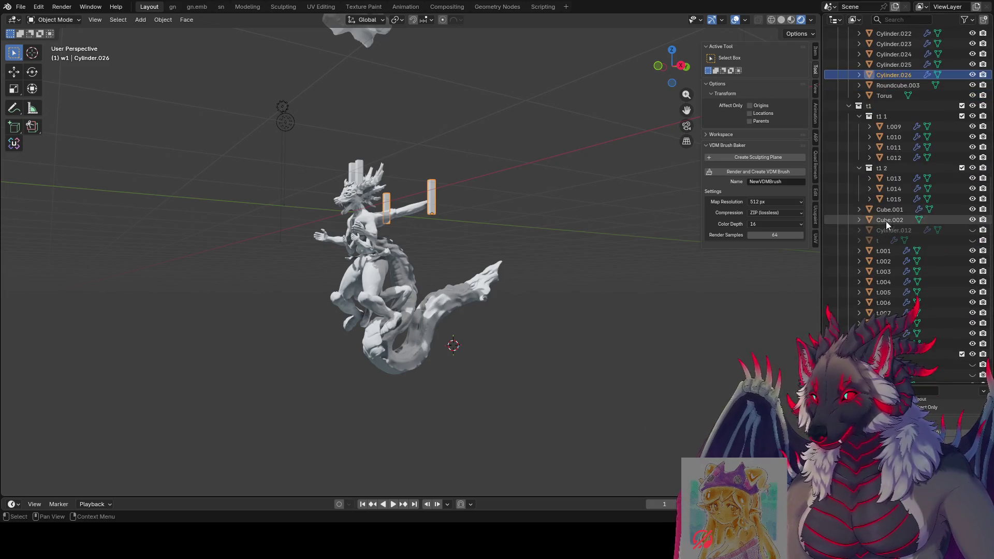
left_click_drag(897, 77, 895, 347)
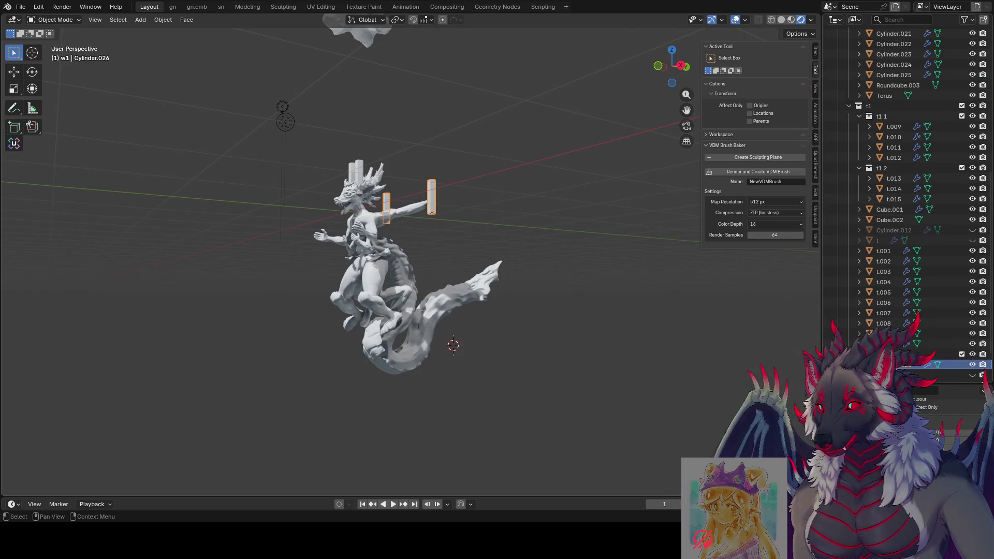
Step: Rename the shoulder rod object to w and collapse the t1 and h1 collections
scroll(895, 311, "down", 3)
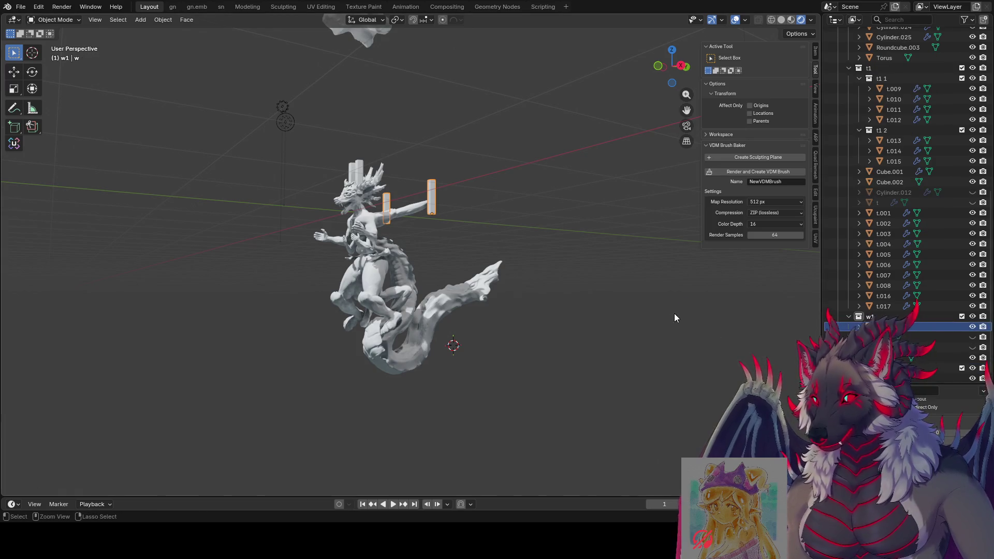
key("ctrl+s")
scroll(906, 173, "up", 4)
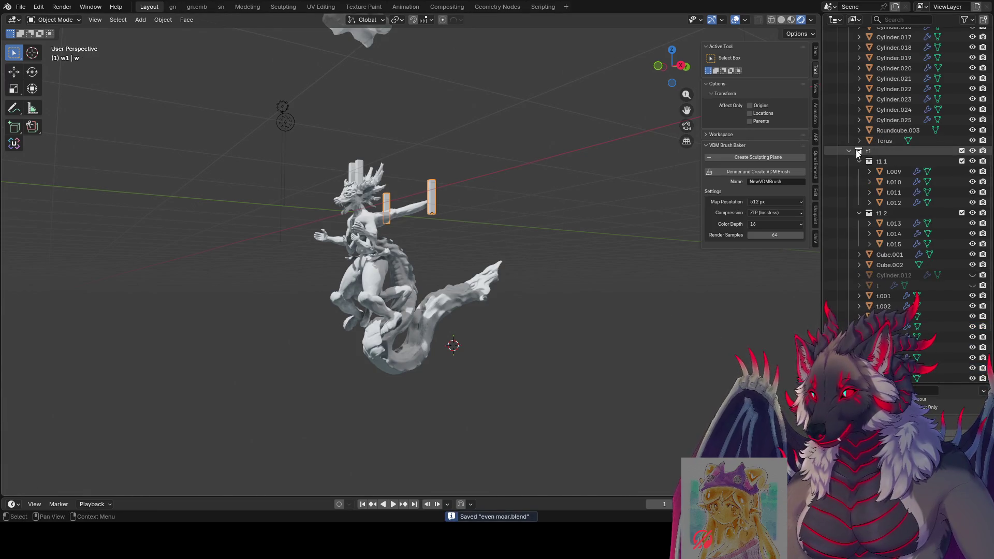
left_click(849, 150)
scroll(853, 150, "up", 6)
left_click(848, 102)
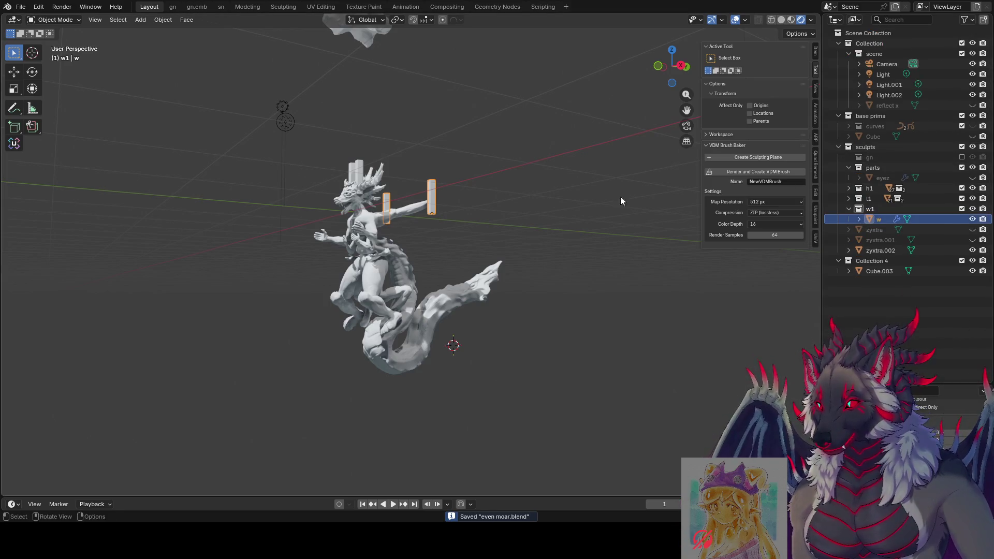
Step: Select the shoulder rods w and the cylinder pair above the head
middle_click_drag(621, 196, 458, 275)
left_click(561, 203)
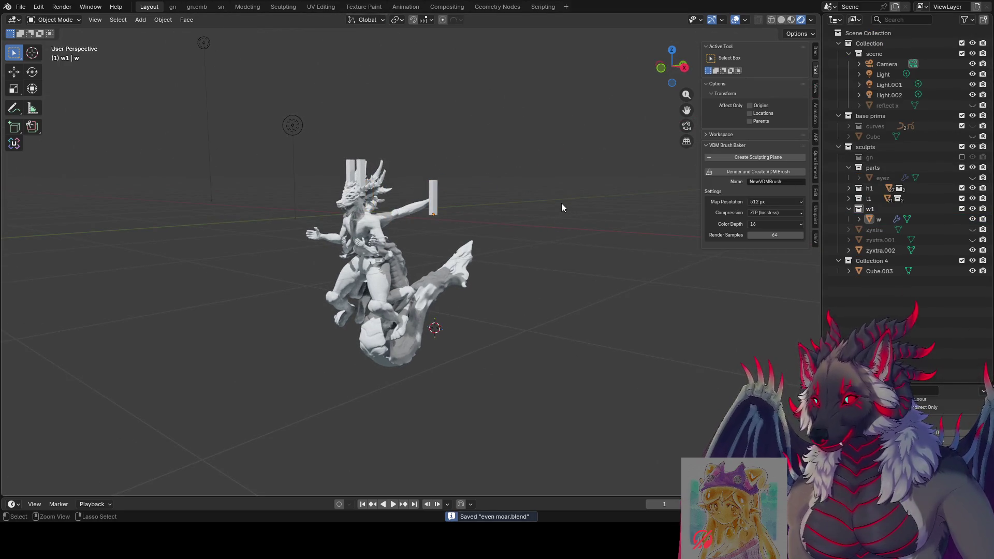
left_click(435, 184)
left_click(355, 175)
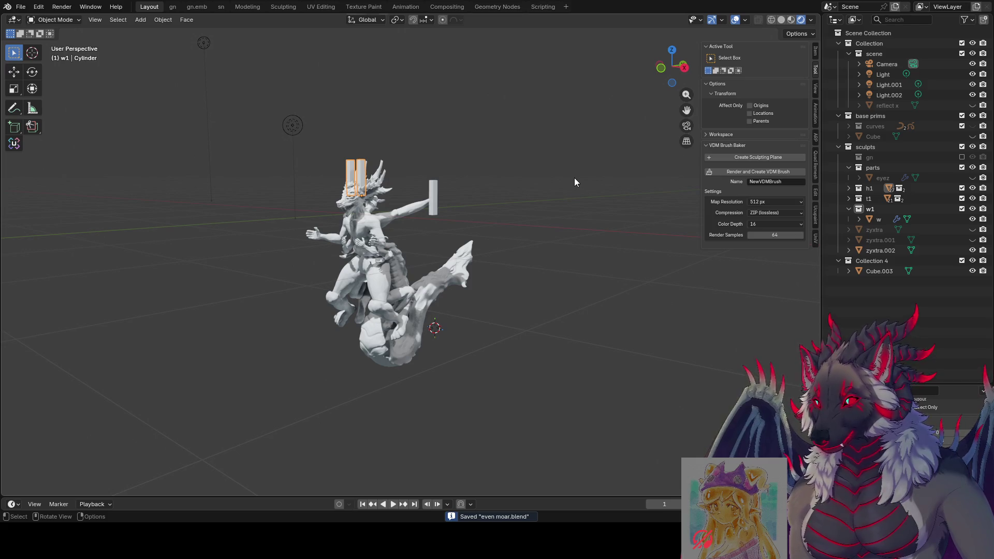
Step: Hide the head cylinder pair, rotate the shoulder rods w, and save
key("h")
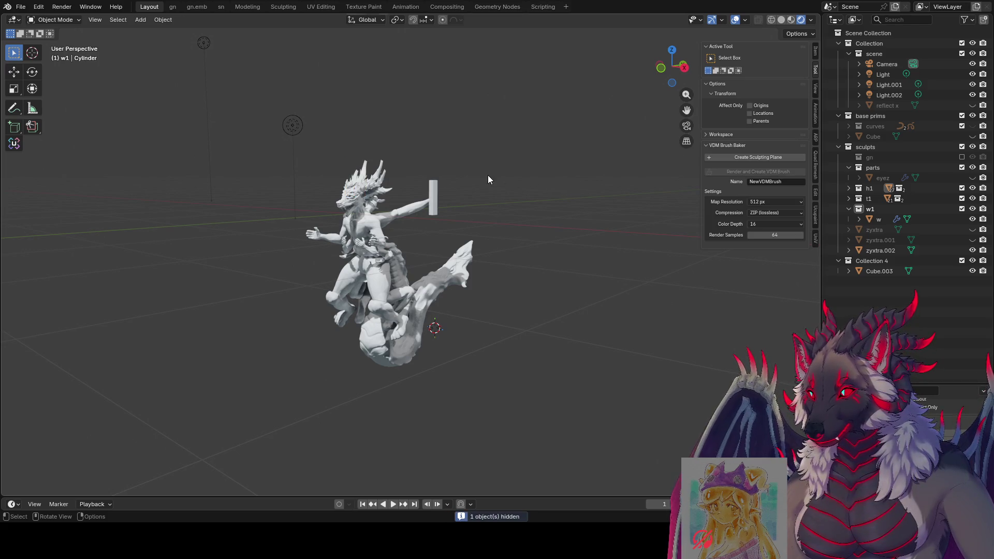
left_click(433, 184)
middle_click_drag(433, 185, 532, 164)
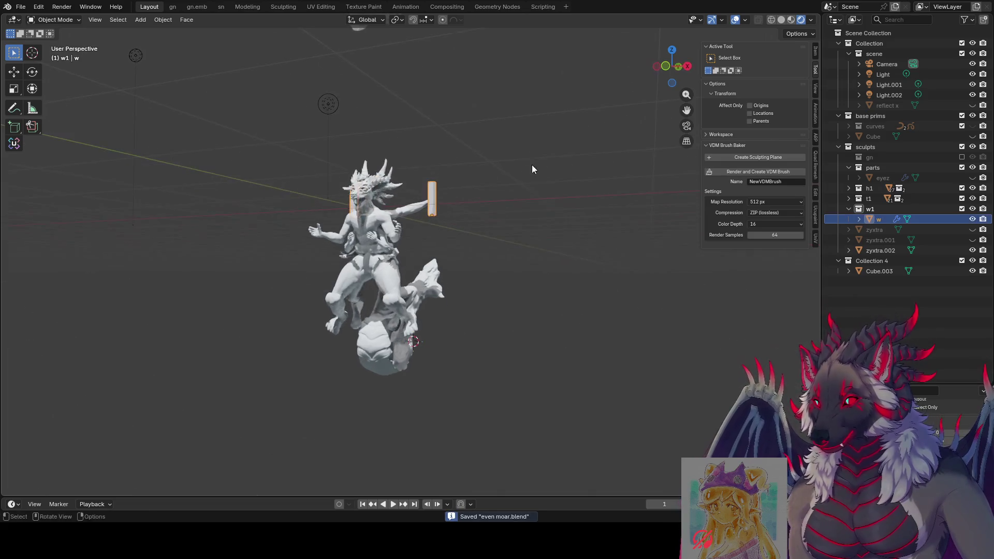
key("r")
left_click(396, 281)
key("ctrl+s")
Step: Rotate the shoulder rods w again to refine their angle and save
mouse_move(397, 281)
middle_mouse_down()
mouse_move(505, 260)
mouse_move(499, 275)
mouse_move(371, 234)
middle_mouse_up()
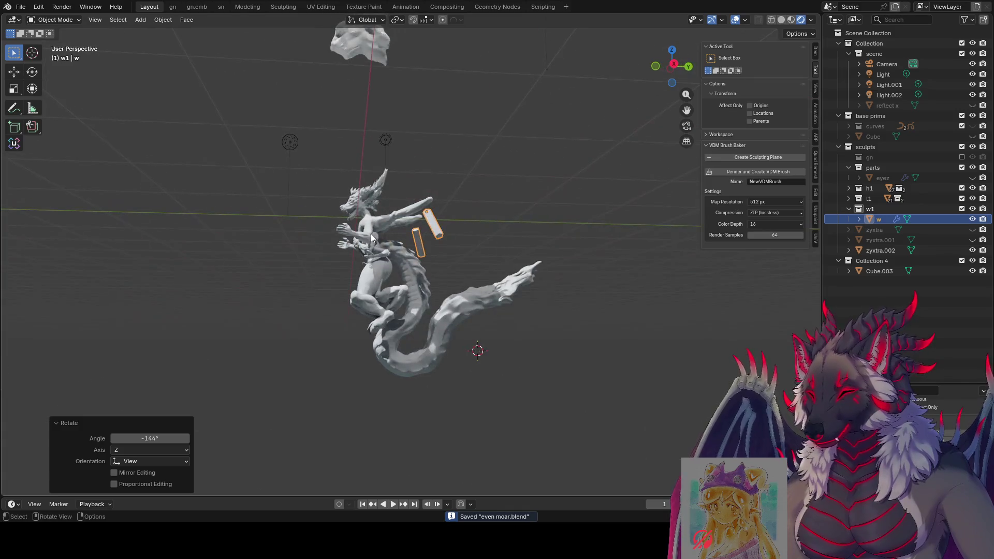
key("r")
left_click(436, 110)
mouse_move(435, 110)
middle_mouse_down()
mouse_move(617, 169)
mouse_move(546, 162)
mouse_move(470, 186)
middle_mouse_up()
key("ctrl+s")
Step: Duplicate w as w.001 and lengthen it along its local Z axis
left_click(878, 220)
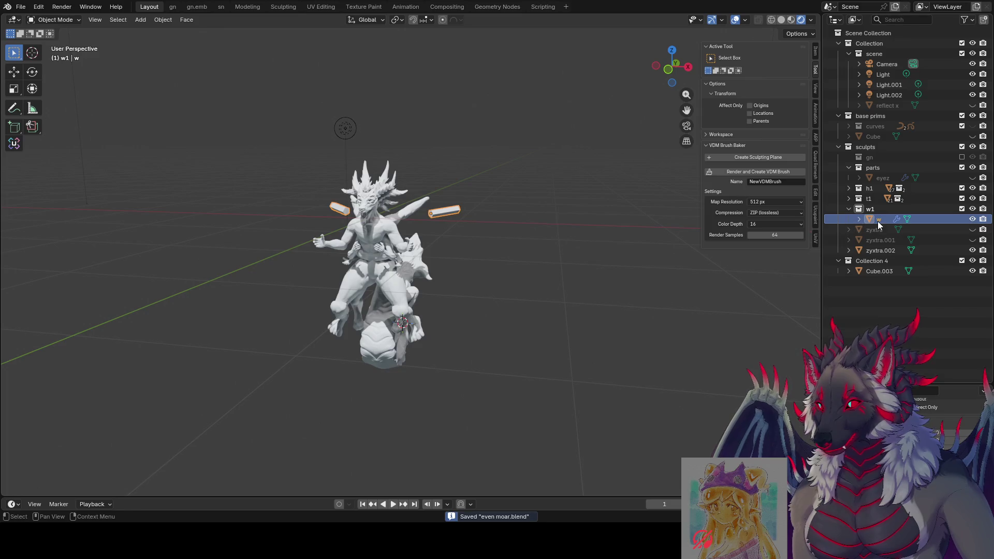
left_click(972, 219)
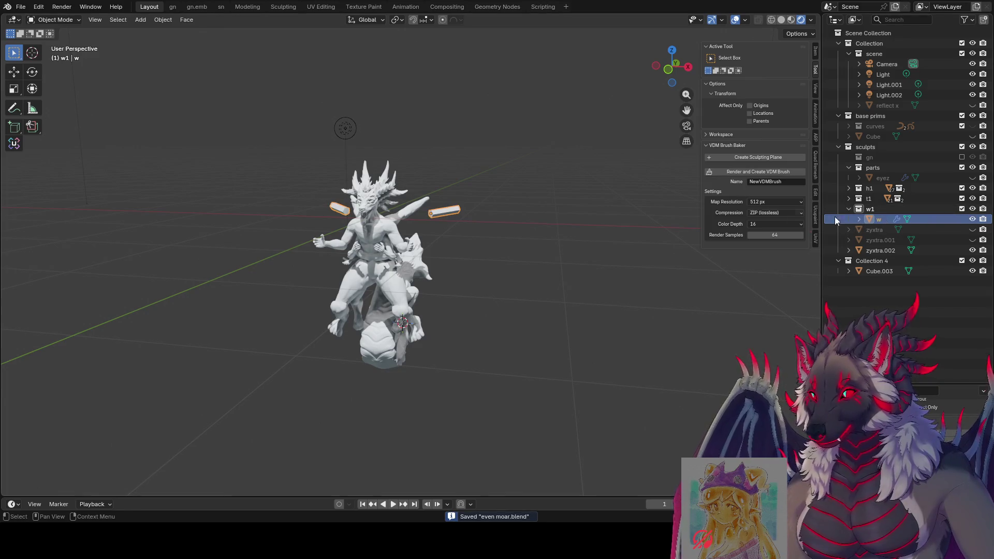
key("shift+d")
right_click(541, 222)
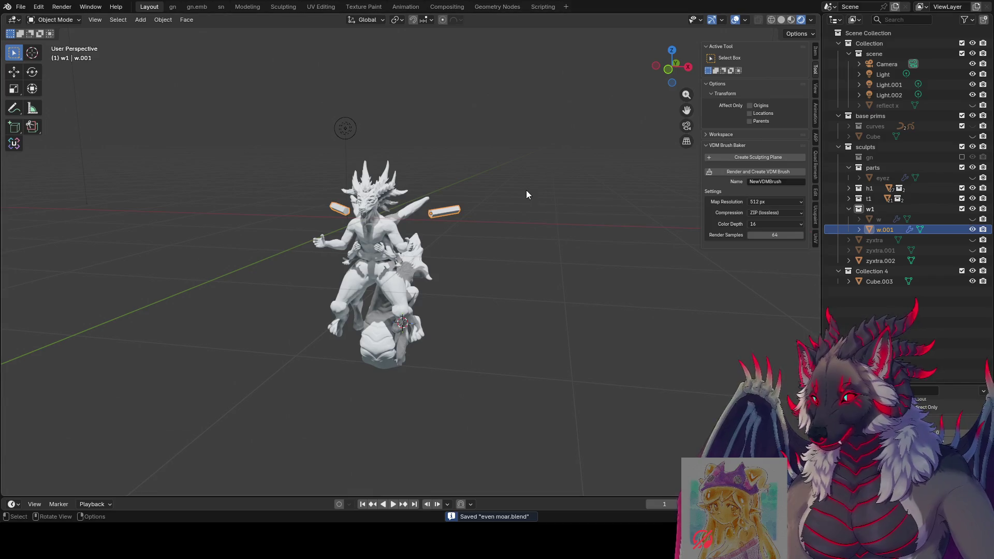
mouse_move(526, 191)
middle_mouse_down()
mouse_move(436, 201)
mouse_move(493, 190)
mouse_move(490, 178)
mouse_move(508, 172)
middle_mouse_up()
key("g")
left_click(488, 179)
key("s")
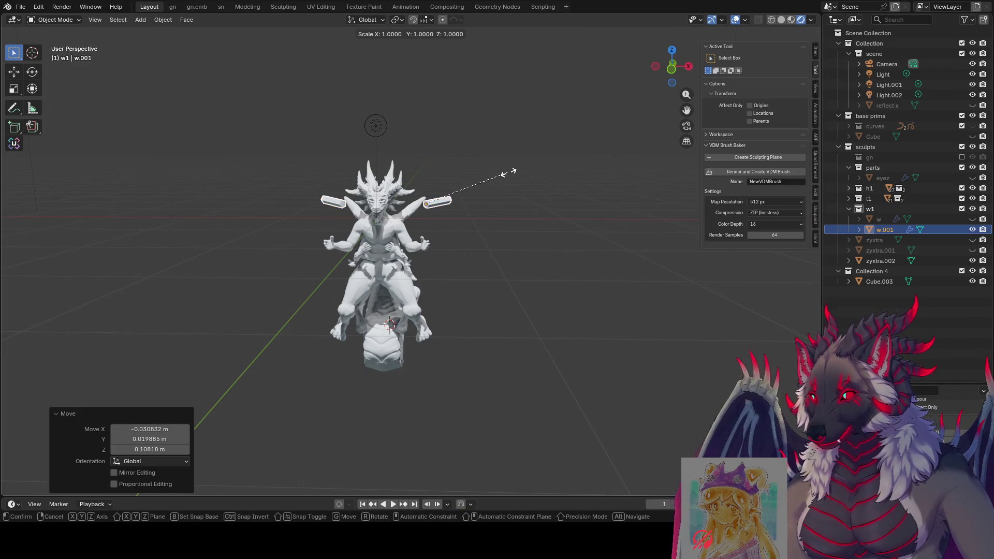
key("z")
key("z")
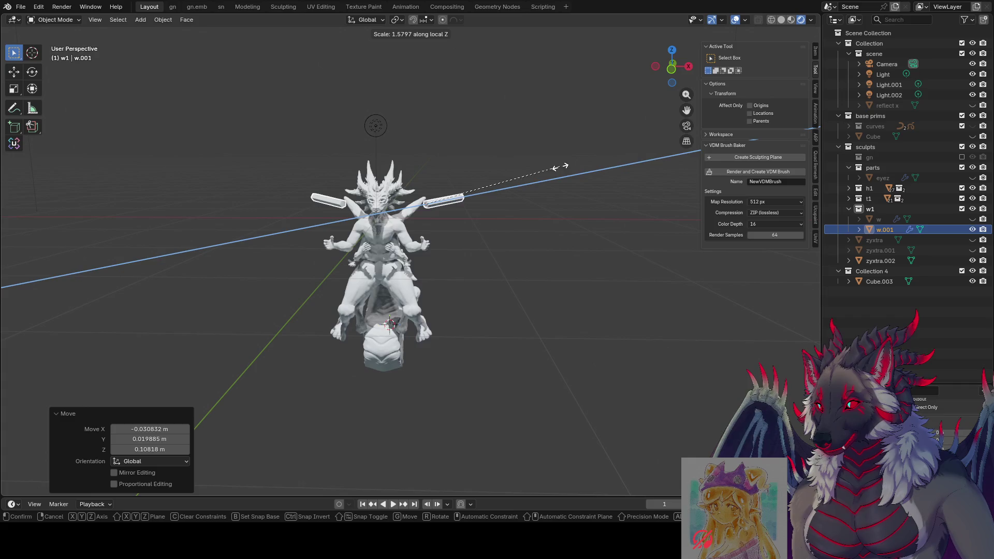
left_click(581, 163)
Step: Tilt the lengthened w.001 rods upward
middle_click_drag(586, 163, 497, 151)
key("r")
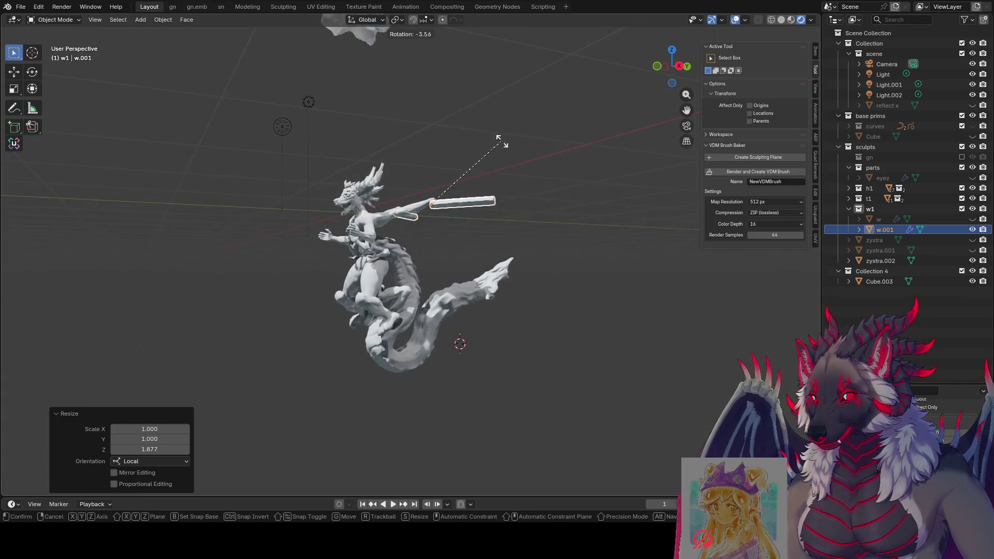
left_click(412, 55)
mouse_move(412, 55)
middle_mouse_down()
mouse_move(583, 89)
mouse_move(529, 79)
middle_mouse_up()
Step: Duplicate the rods as w.002, rotate them outward and reposition them
key("shift+d")
key("r")
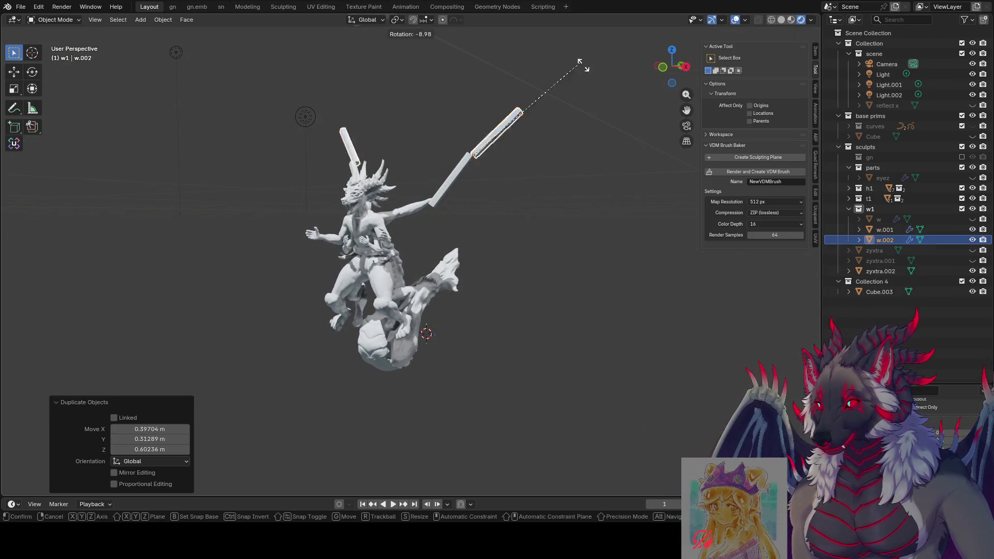
left_click(594, 201)
middle_click_drag(587, 90, 593, 96)
key("r")
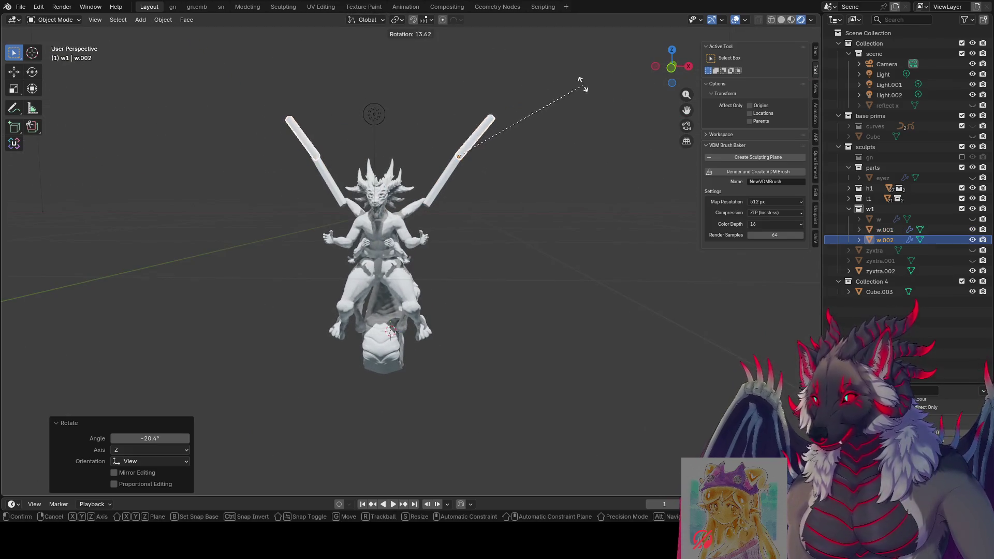
left_click(468, 83)
key("s")
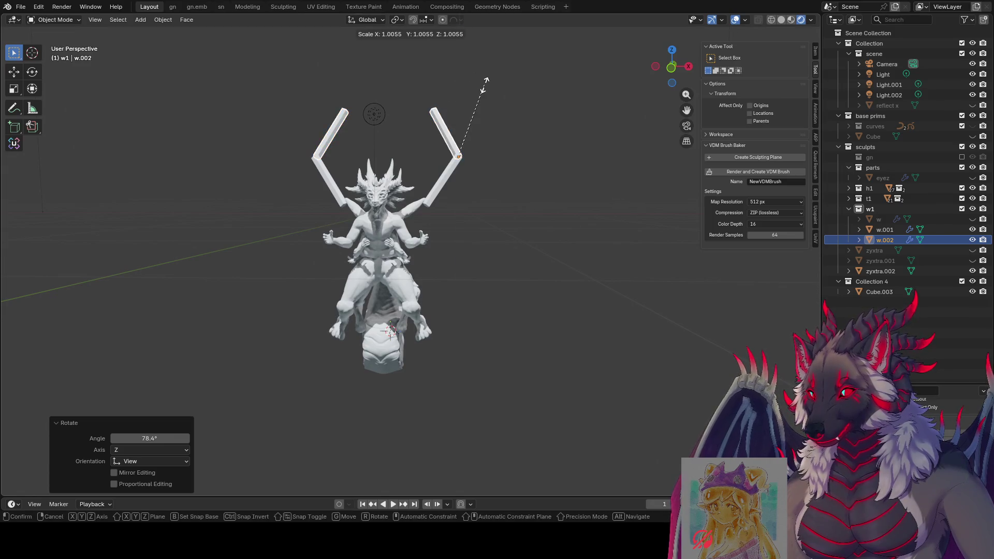
key("z")
key("g")
left_click(528, 78)
mouse_move(528, 78)
middle_mouse_down()
mouse_move(291, 58)
mouse_move(112, 71)
mouse_move(93, 108)
mouse_move(295, 125)
mouse_move(222, 123)
mouse_move(499, 179)
mouse_move(499, 165)
mouse_move(296, 150)
mouse_move(45, 169)
mouse_move(232, 162)
middle_mouse_up()
Step: Duplicate the outer rods as w.003, tilt them, and undo the extra rotation
key("shift+d")
key("r")
left_click(517, 206)
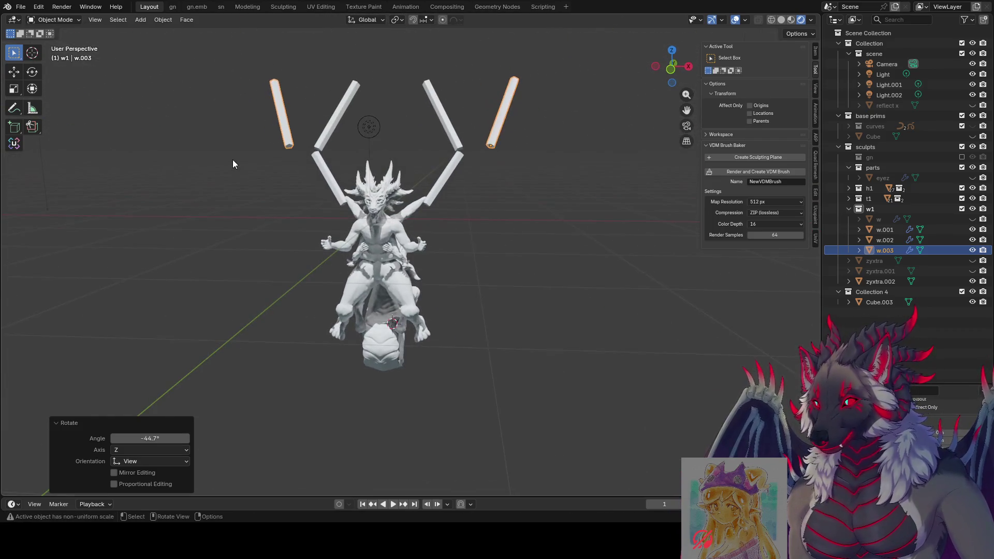
key("r")
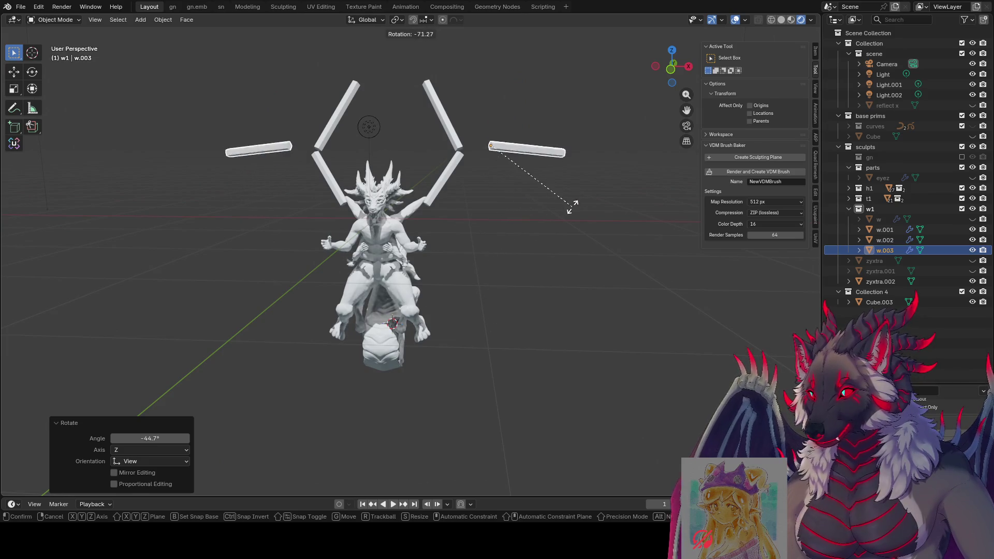
right_click(492, 242)
mouse_move(469, 231)
middle_mouse_down()
mouse_move(280, 216)
mouse_move(331, 102)
mouse_move(637, 134)
mouse_move(499, 154)
mouse_move(616, 147)
mouse_move(507, 137)
mouse_move(573, 148)
mouse_move(556, 151)
mouse_move(605, 129)
mouse_move(538, 149)
middle_mouse_up()
key("ctrl+z")
key("ctrl+z")
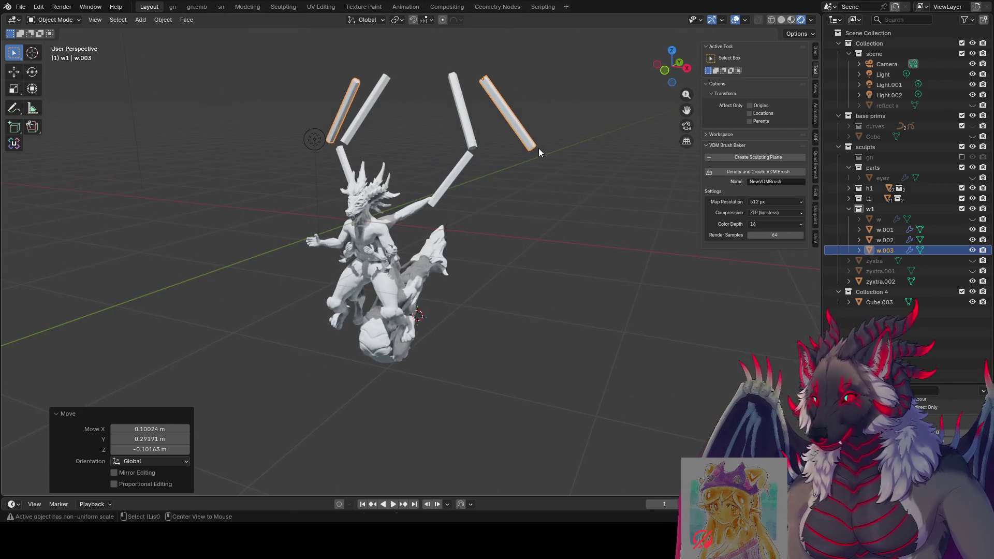
Step: Duplicate w.003 as w.004, then add linked copies w.005 and w.006 lower down
key("shift+d")
left_click(540, 183)
key("alt+d")
left_click(550, 228)
key("alt+d")
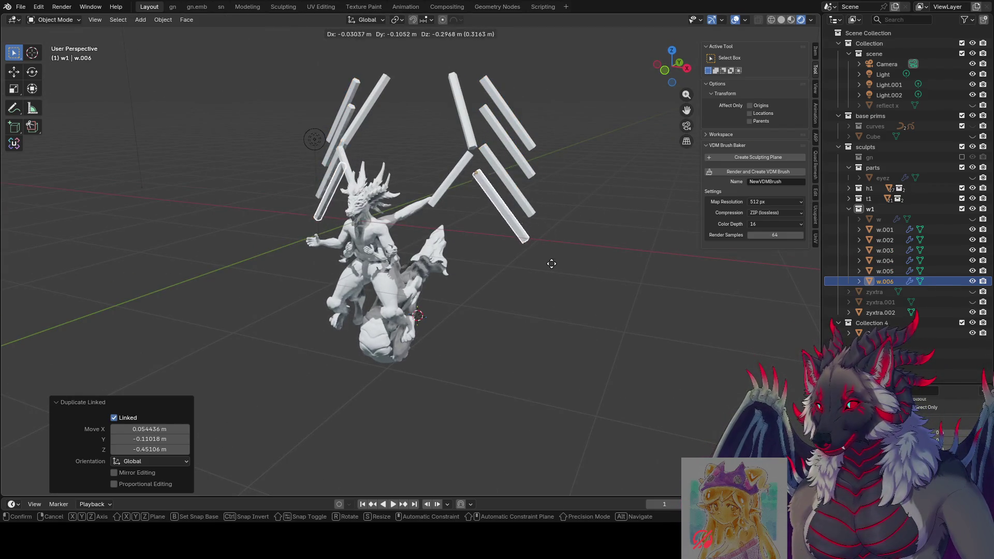
left_click(552, 272)
mouse_move(552, 273)
middle_mouse_down()
mouse_move(537, 271)
mouse_move(581, 292)
mouse_move(477, 280)
mouse_move(516, 118)
mouse_move(561, 126)
mouse_move(538, 122)
mouse_move(538, 130)
middle_mouse_up()
Step: Give w.003–w.006 level-2 subdivision, save, and enter Edit Mode
left_click(515, 117)
left_click_drag(553, 125, 506, 254)
key("ctrl+1")
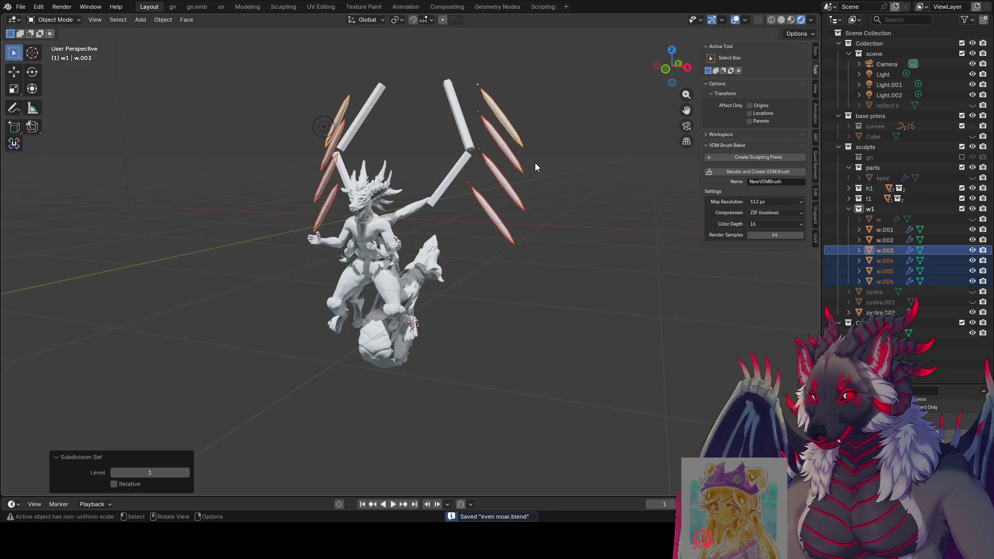
mouse_move(535, 163)
middle_mouse_down()
mouse_move(502, 200)
mouse_move(479, 134)
middle_mouse_up()
key("ctrl+2")
key("ctrl+s")
key("Tab")
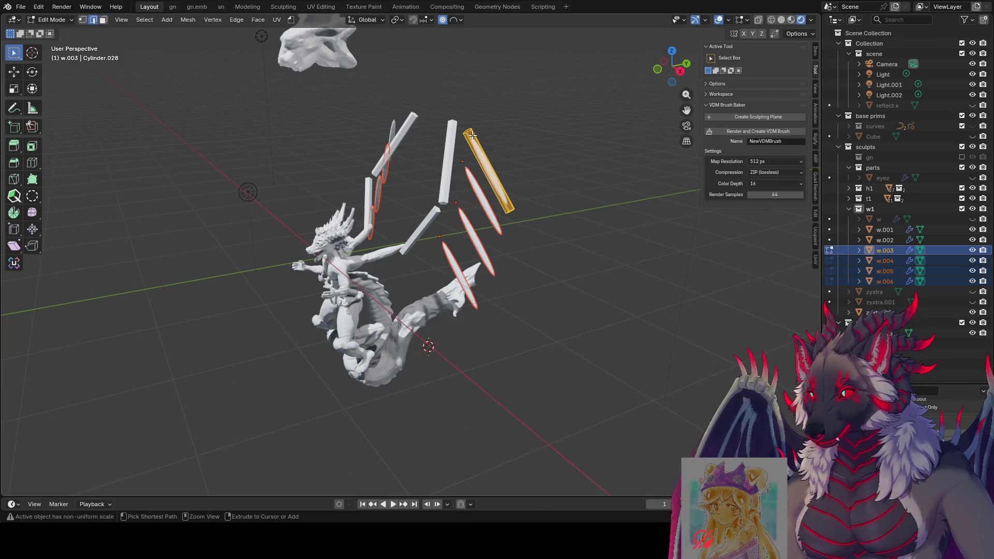
Step: Slide edge loops along the flap pieces w.003–w.006 to reposition them
key("g")
key("g")
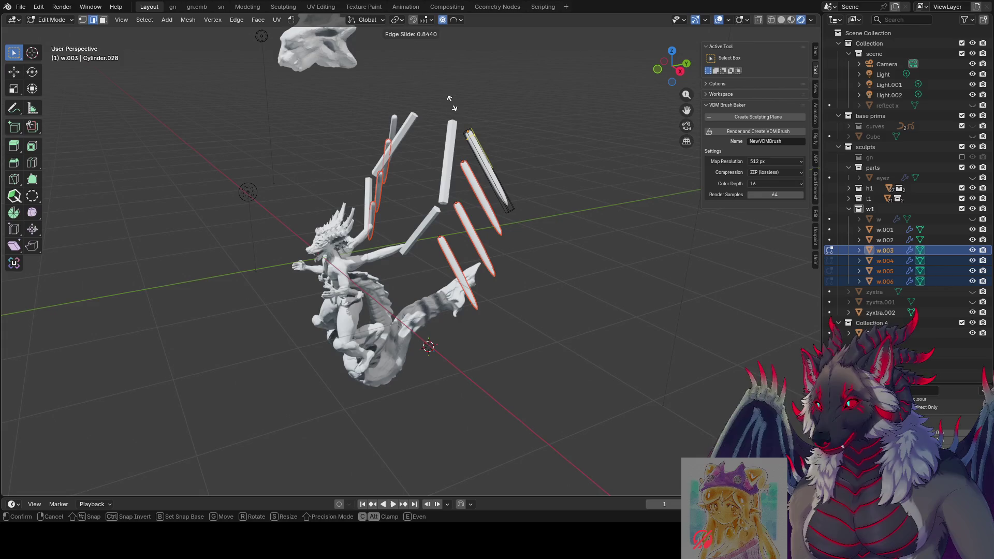
left_click(453, 107)
mouse_move(453, 106)
middle_mouse_down()
mouse_move(578, 89)
mouse_move(492, 107)
mouse_move(518, 114)
mouse_move(483, 154)
middle_mouse_up()
key("g")
key("g")
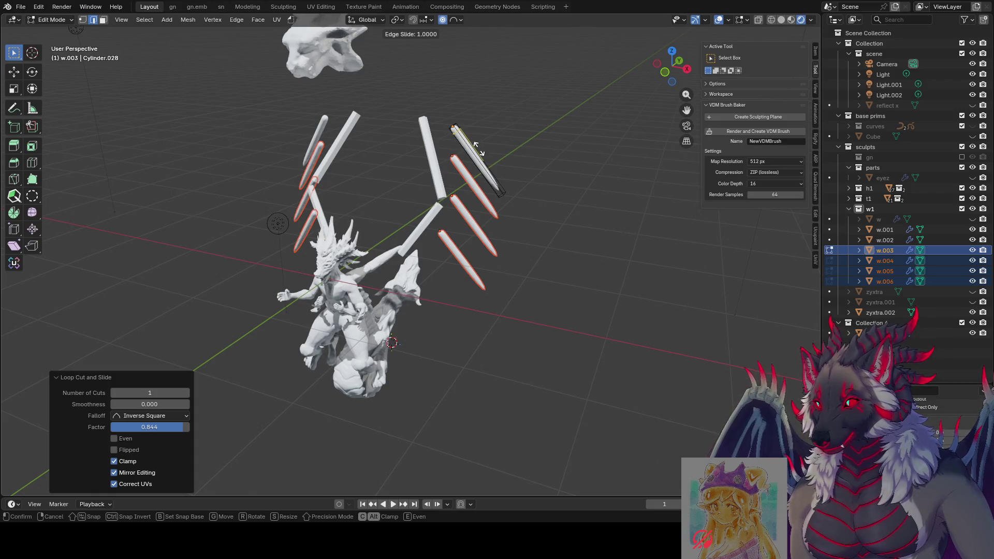
key("Escape")
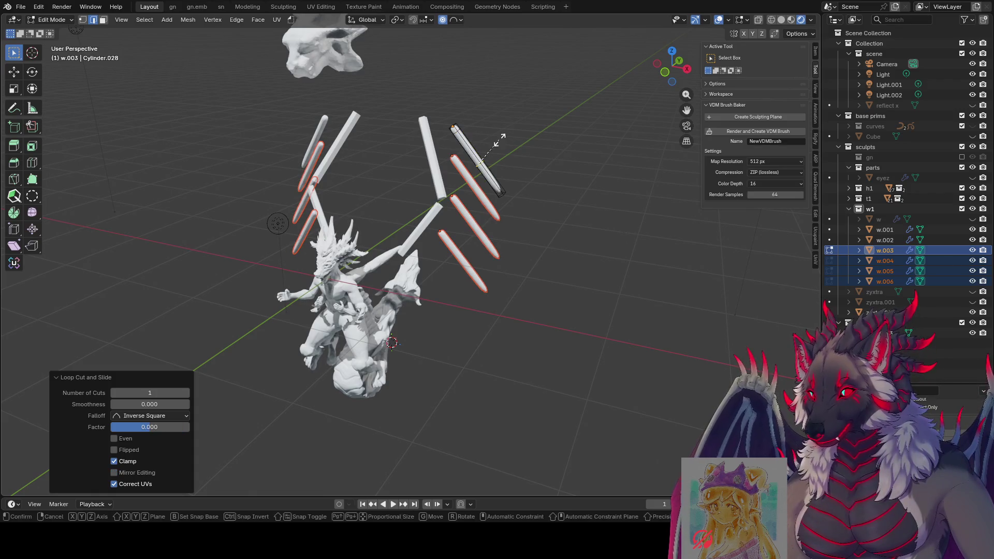
Step: Widen the pieces by scaling them along global Y with proportional falloff
key("s")
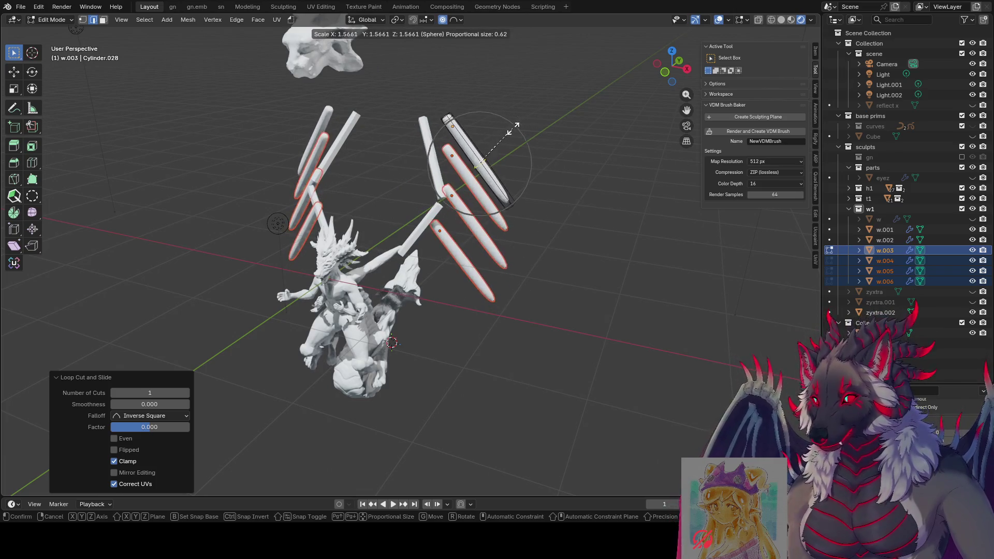
scroll(569, 108, "up", 8)
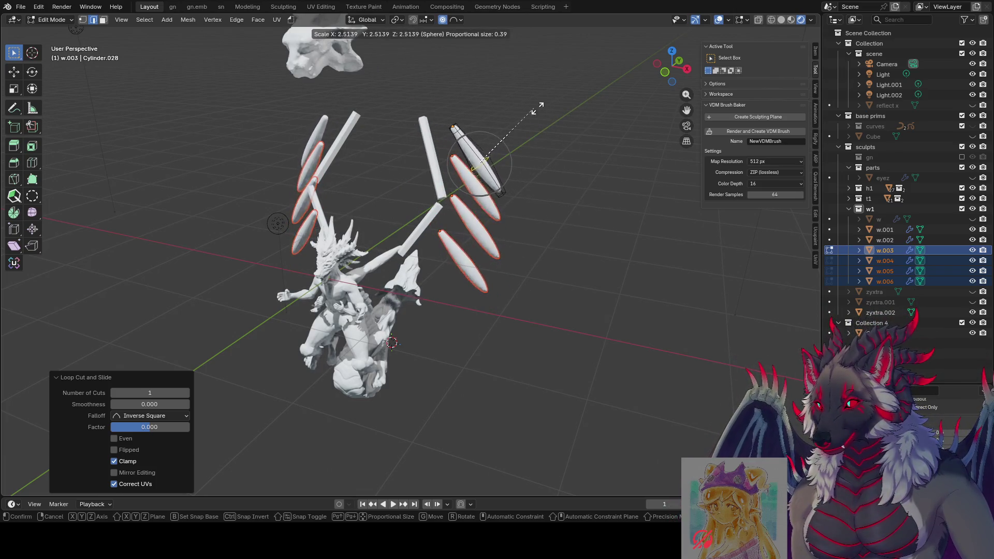
key("shift+z")
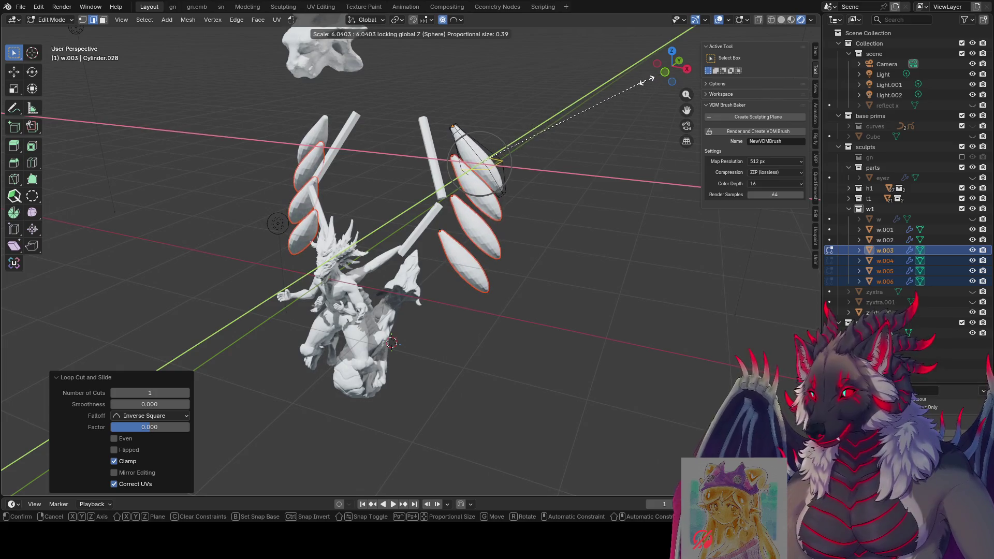
key("shift+z")
key("y")
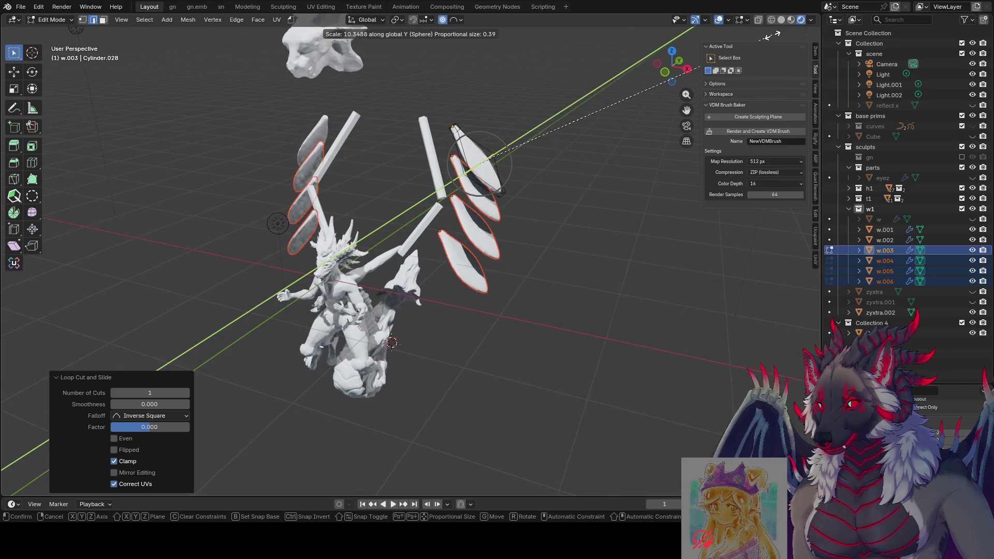
left_click(595, 78)
mouse_move(595, 79)
middle_mouse_down()
mouse_move(382, 60)
mouse_move(544, 88)
mouse_move(515, 146)
mouse_move(540, 192)
mouse_move(486, 137)
middle_mouse_up()
Step: Slide two more edge loops along the flap pieces
key("g")
key("g")
left_click(398, 47)
key("g")
key("g")
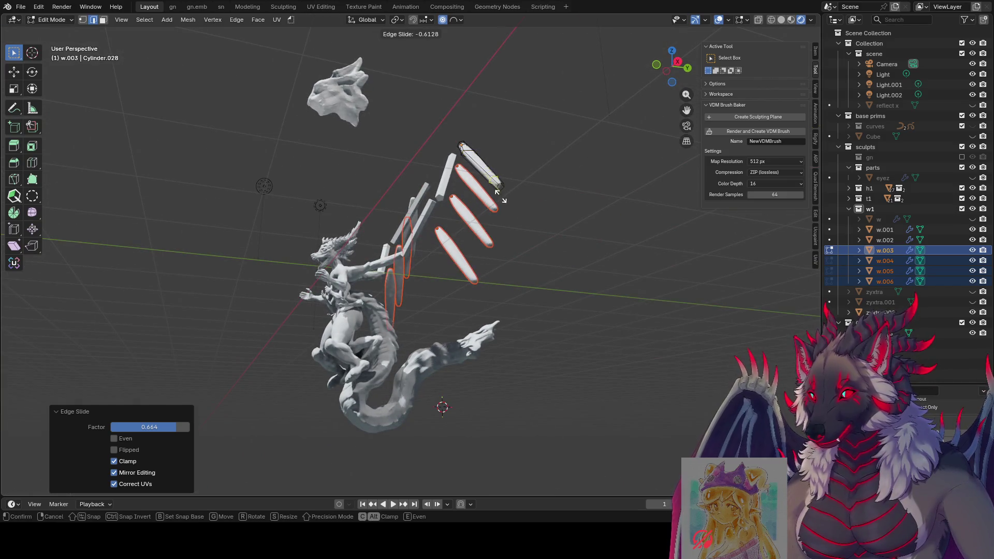
left_click(497, 192)
middle_click_drag(497, 192, 507, 213)
Step: Stretch the selected loop along local Y into a longer blade shape
key("s")
key("x")
key("x")
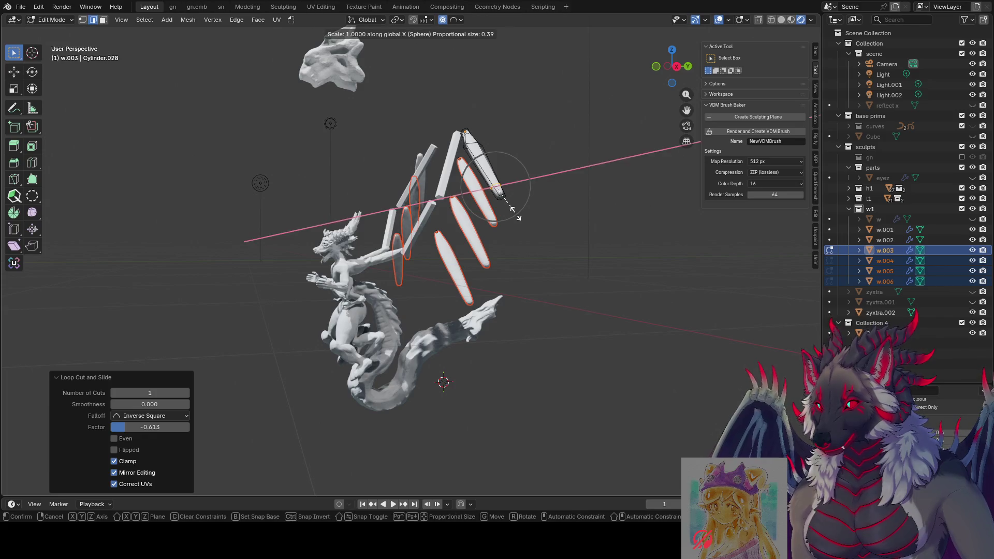
key("z")
key("z")
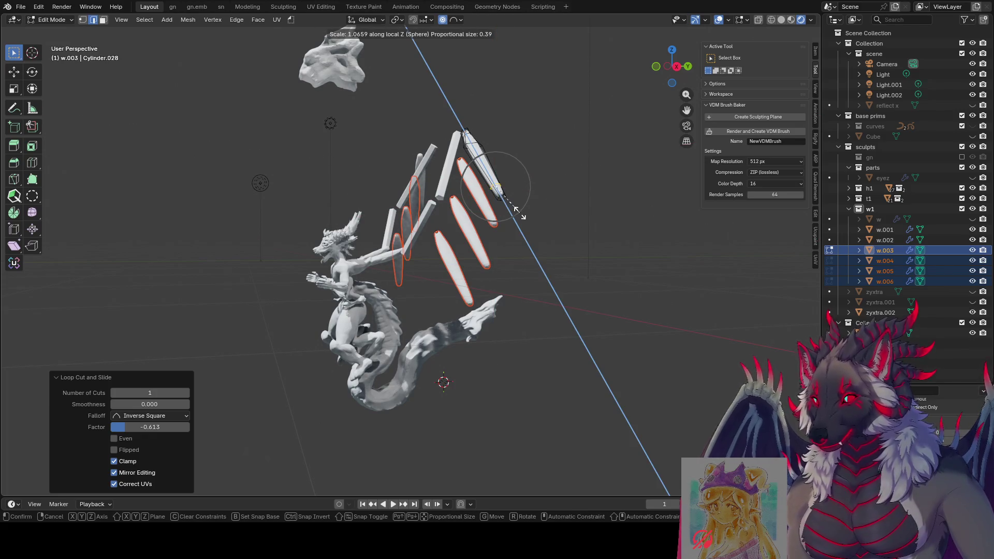
key("y")
key("y")
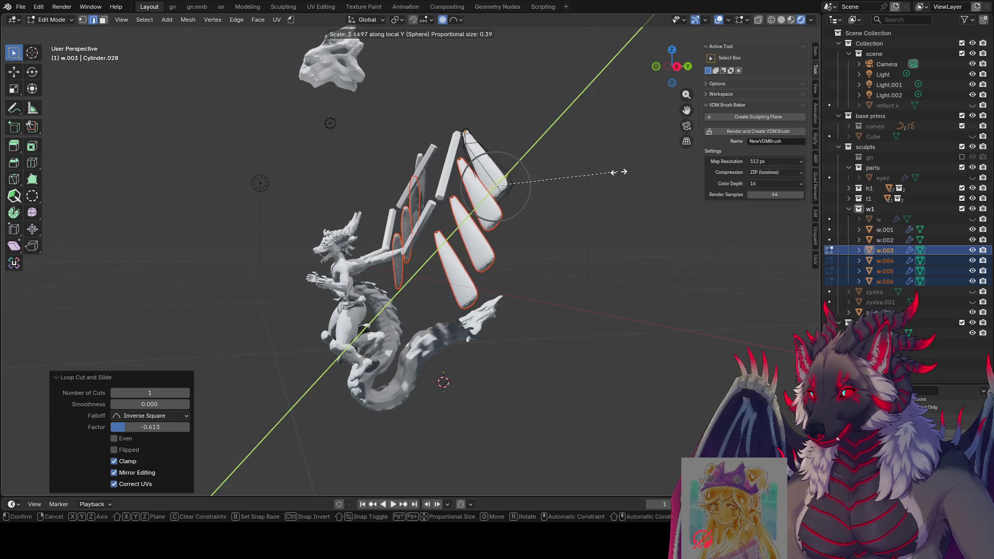
left_click(577, 179)
mouse_move(576, 180)
middle_mouse_down()
mouse_move(470, 185)
mouse_move(554, 222)
middle_mouse_up()
Step: Extrude the tip faces of the pieces in face select mode
key("3")
key("e")
left_click(569, 243)
Step: Shrink the extruded tips to 0.085 so they come to a point
key("s")
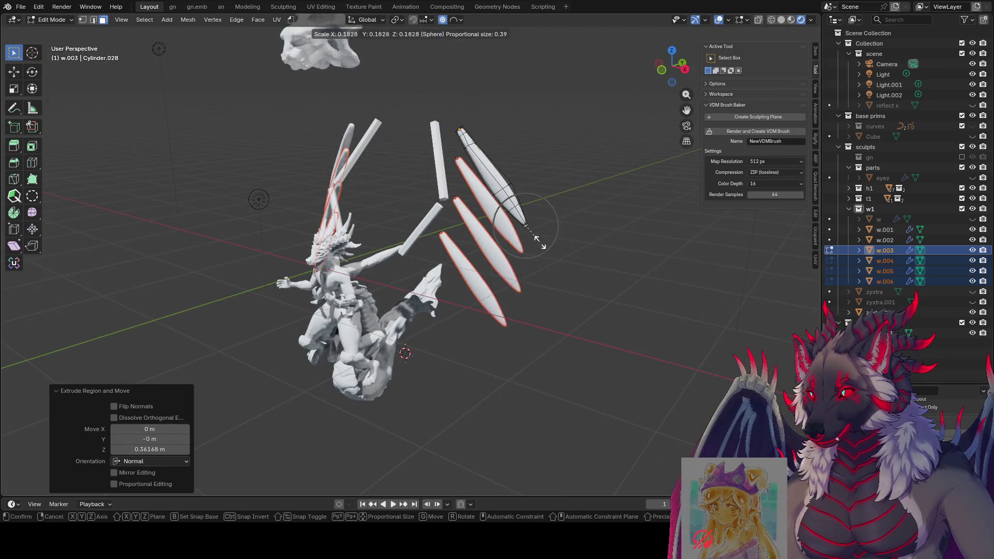
left_click(527, 230)
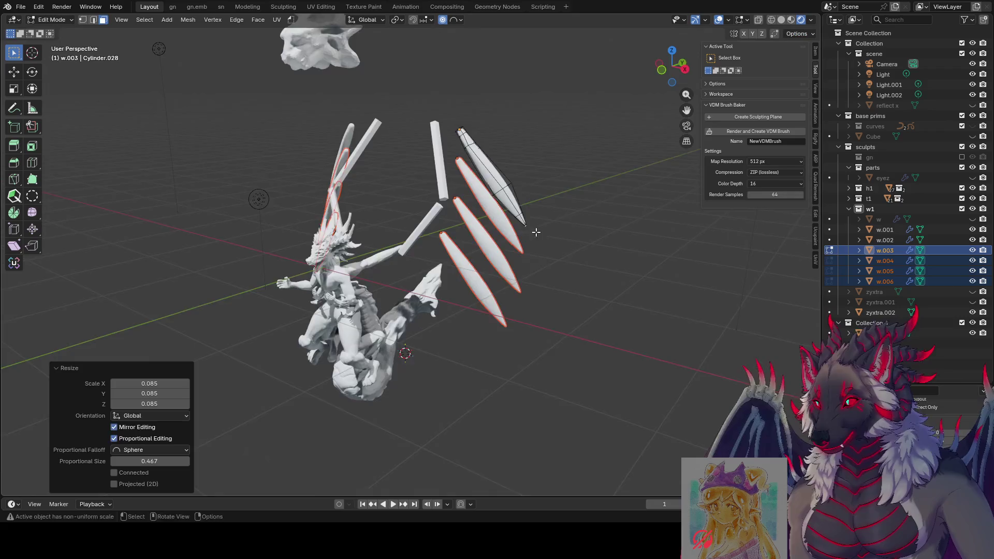
mouse_move(531, 230)
middle_mouse_down()
mouse_move(612, 215)
mouse_move(581, 233)
mouse_move(590, 223)
middle_mouse_up()
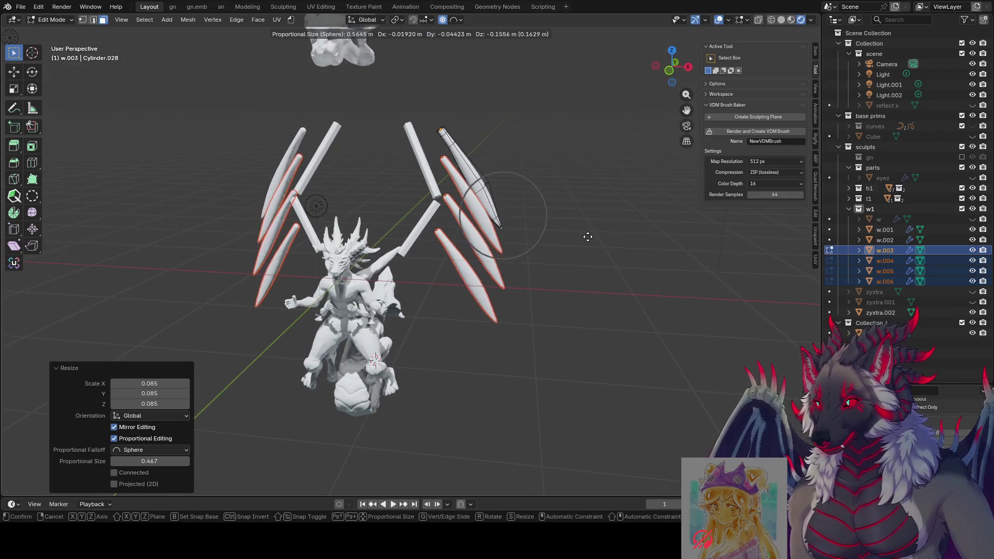
scroll(588, 237, "down", 3)
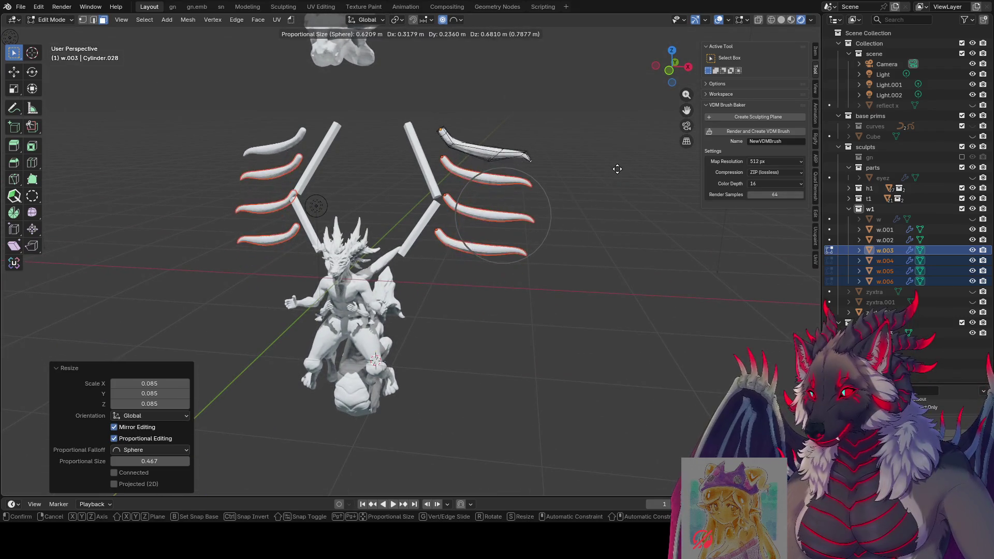
mouse_move(581, 230)
middle_mouse_down()
mouse_move(497, 196)
mouse_move(595, 173)
mouse_move(718, 179)
middle_mouse_up()
Step: Bend the pieces and curl their tips with proportional rotation into hooked curves
left_click(477, 167)
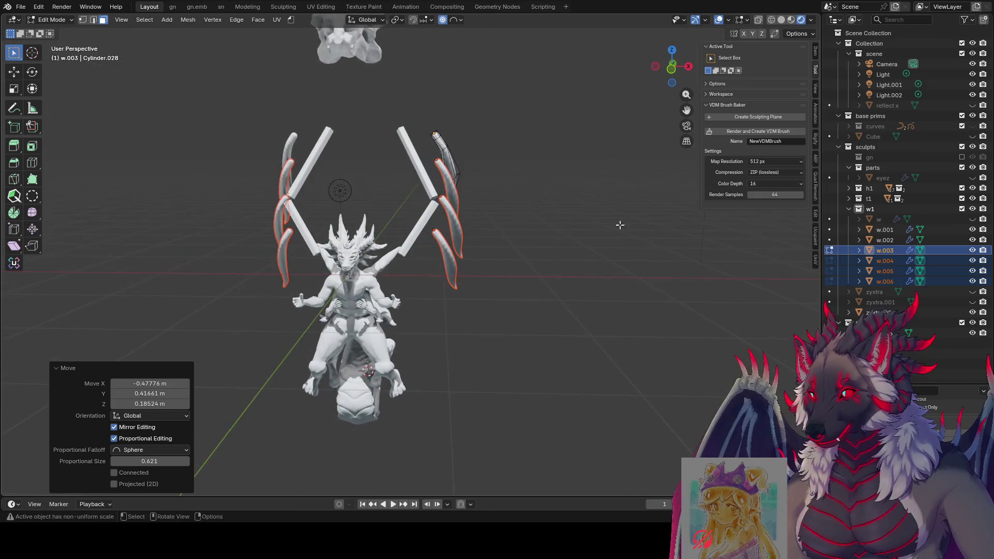
mouse_move(619, 222)
middle_mouse_down()
mouse_move(533, 202)
mouse_move(549, 207)
middle_mouse_up()
key("r")
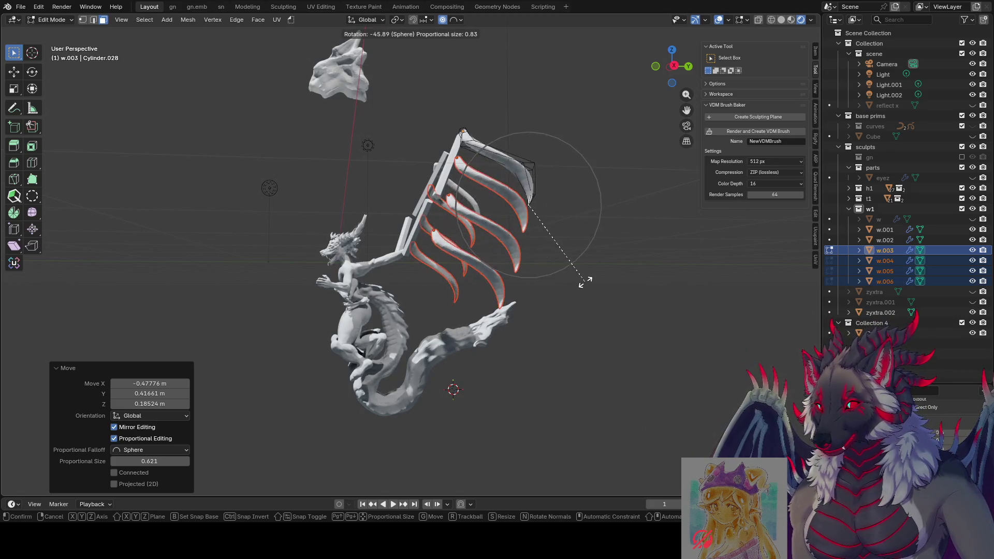
scroll(592, 249, "up", 1)
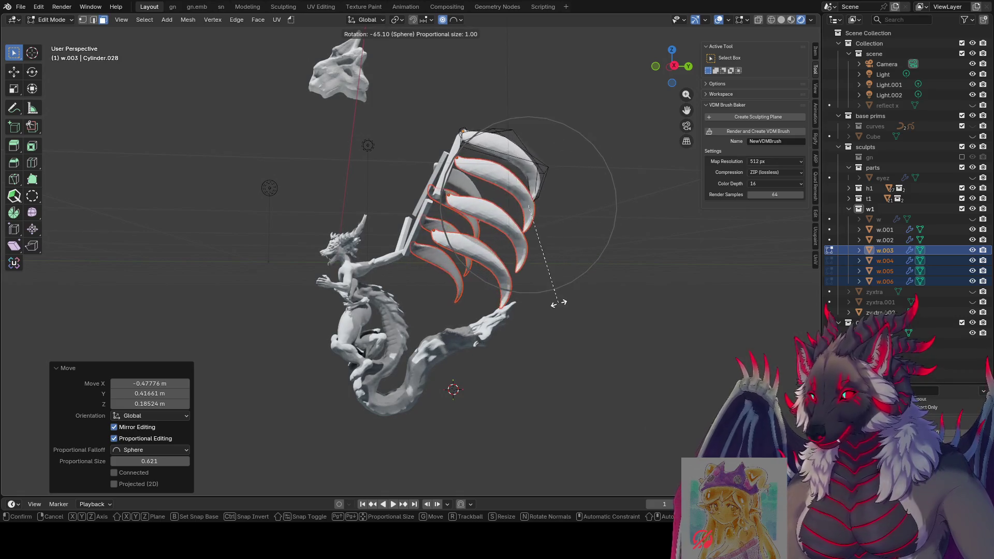
middle_click_drag(585, 287, 725, 286)
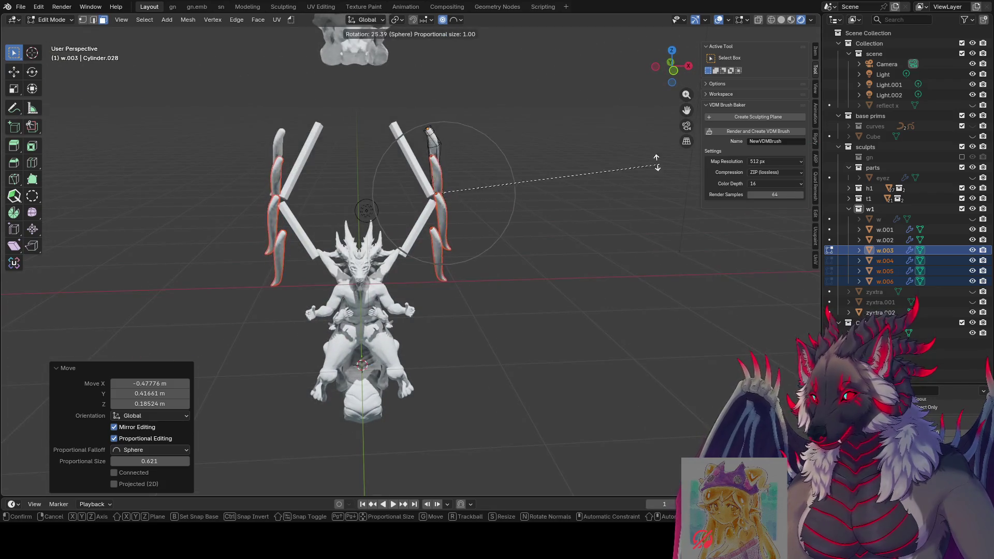
scroll(611, 292, "down", 4)
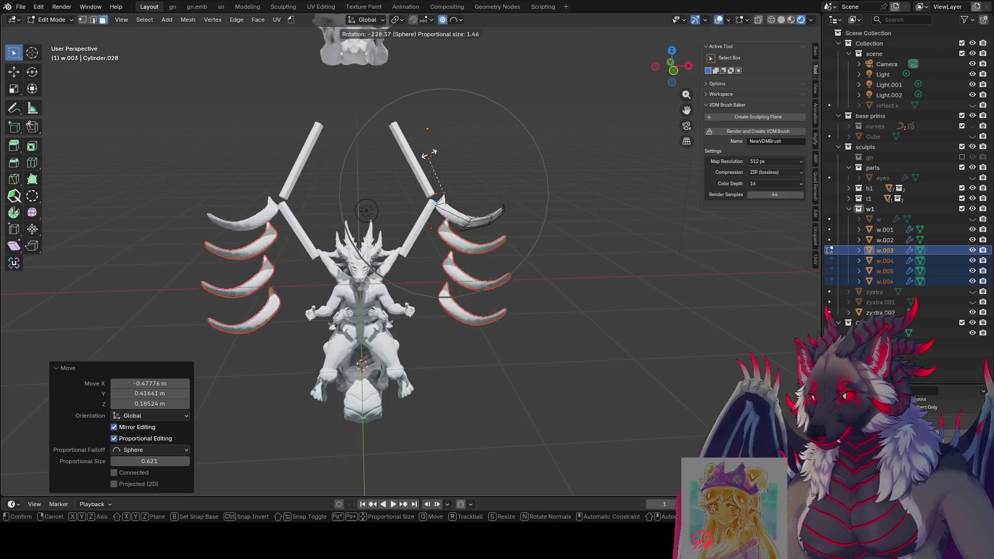
scroll(315, 212, "up", 3)
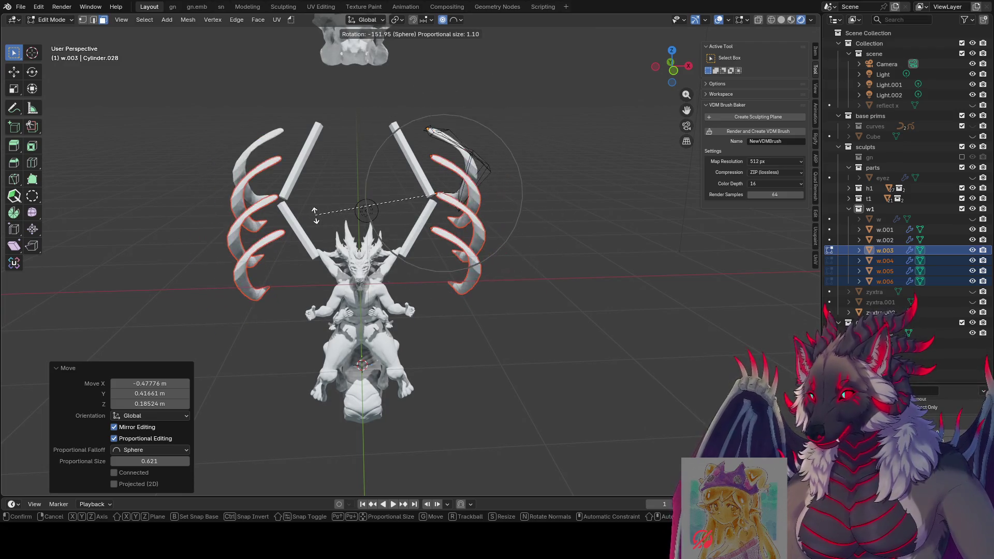
left_click(315, 216)
Step: Inspect the curved pieces on both wings, then return to Object Mode
mouse_move(314, 215)
middle_mouse_down()
mouse_move(256, 133)
mouse_move(109, 166)
mouse_move(370, 179)
middle_mouse_up()
left_click(551, 293)
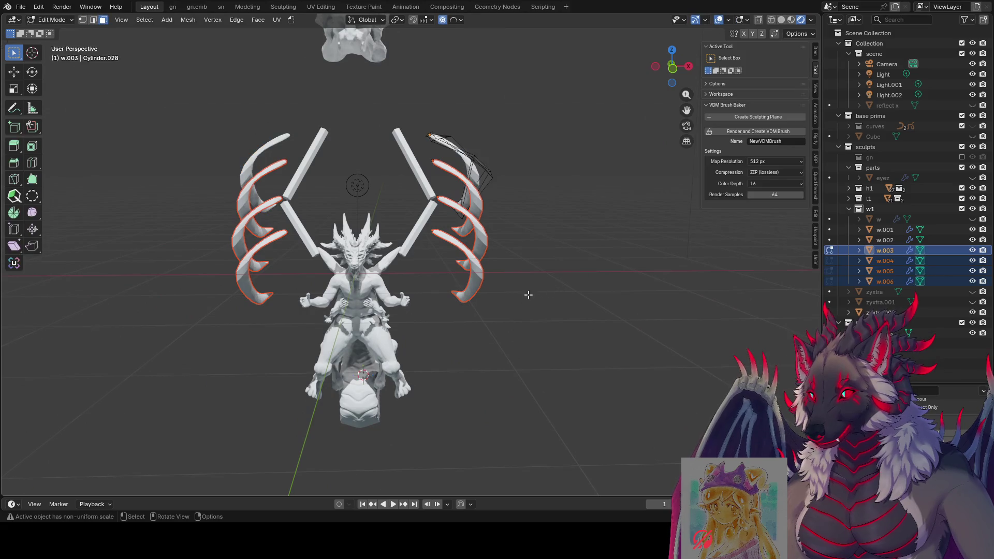
middle_click_drag(528, 294, 421, 396)
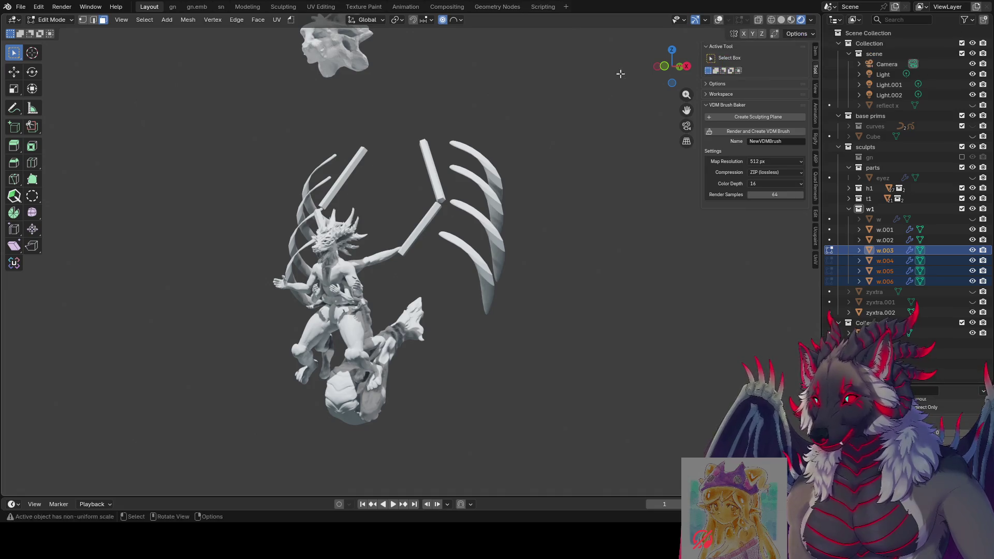
mouse_move(621, 73)
middle_mouse_down()
mouse_move(238, 190)
mouse_move(129, 206)
mouse_move(78, 202)
mouse_move(354, 270)
middle_mouse_up()
mouse_move(273, 254)
middle_mouse_down()
mouse_move(233, 251)
mouse_move(278, 295)
mouse_move(164, 237)
mouse_move(590, 248)
mouse_move(688, 272)
mouse_move(571, 271)
middle_mouse_up()
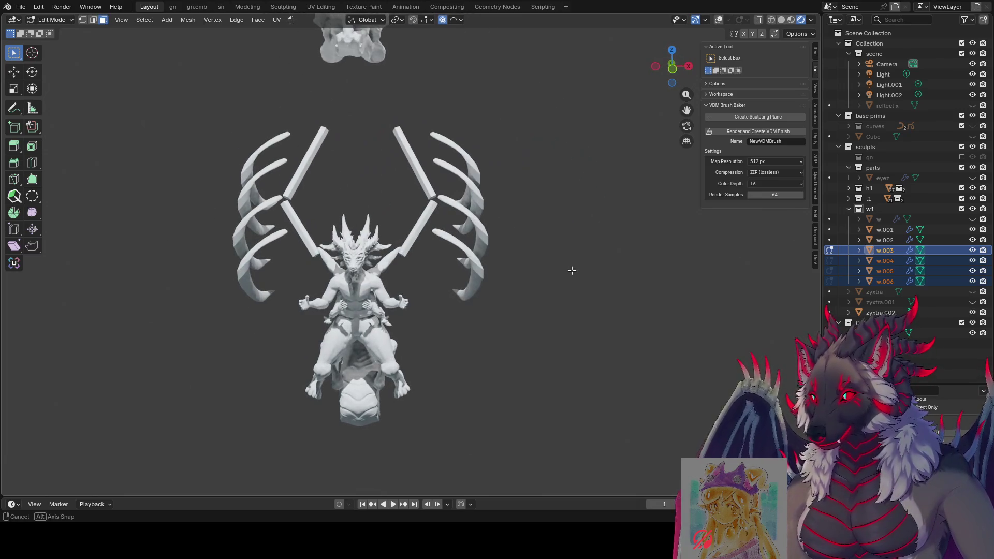
mouse_move(504, 289)
middle_mouse_down()
mouse_move(466, 277)
mouse_move(333, 273)
mouse_move(266, 281)
mouse_move(487, 291)
middle_mouse_up()
key("Tab")
Step: Select the w.002 strut on the wing
left_click(482, 290)
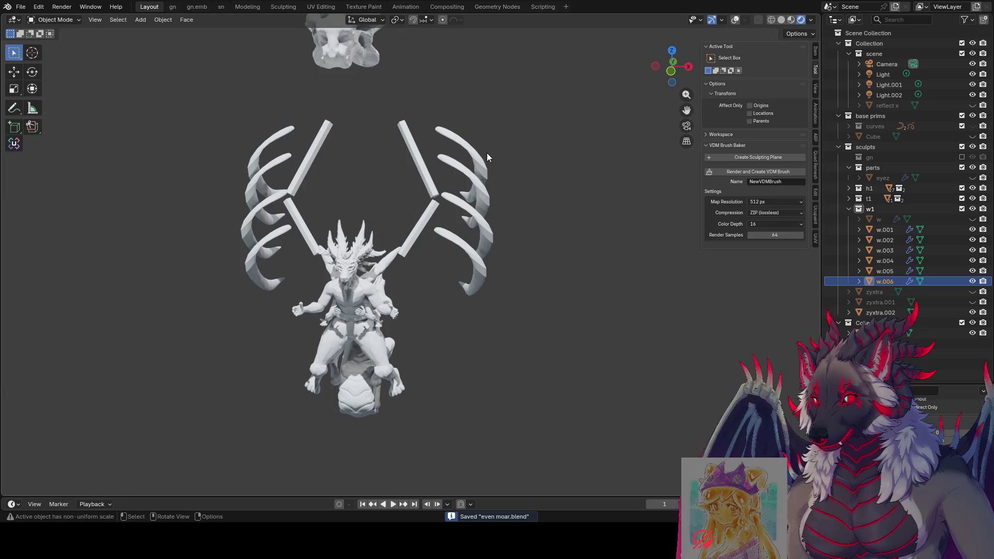
left_click_drag(473, 287, 474, 288)
middle_click_drag(510, 286, 468, 289)
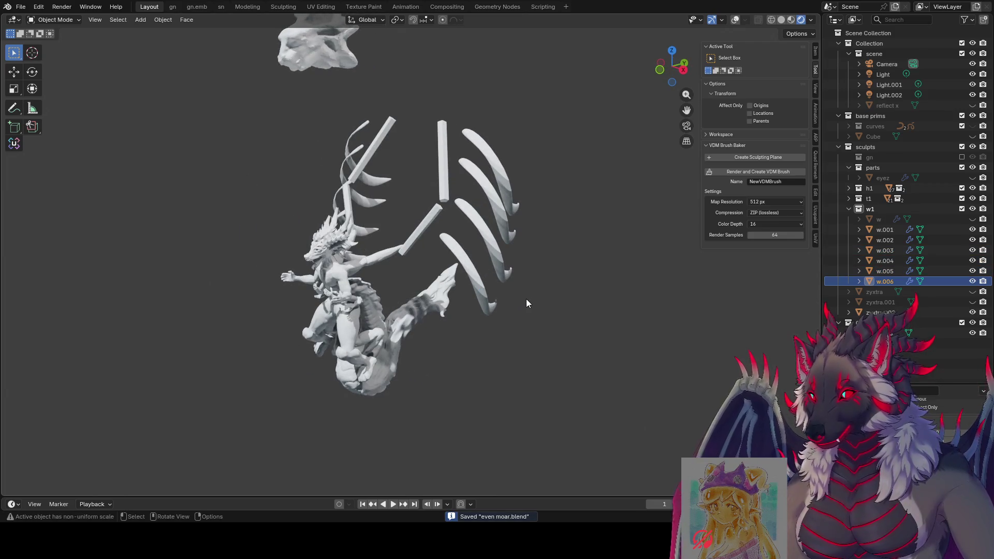
left_click(459, 172)
middle_click_drag(460, 172, 508, 207)
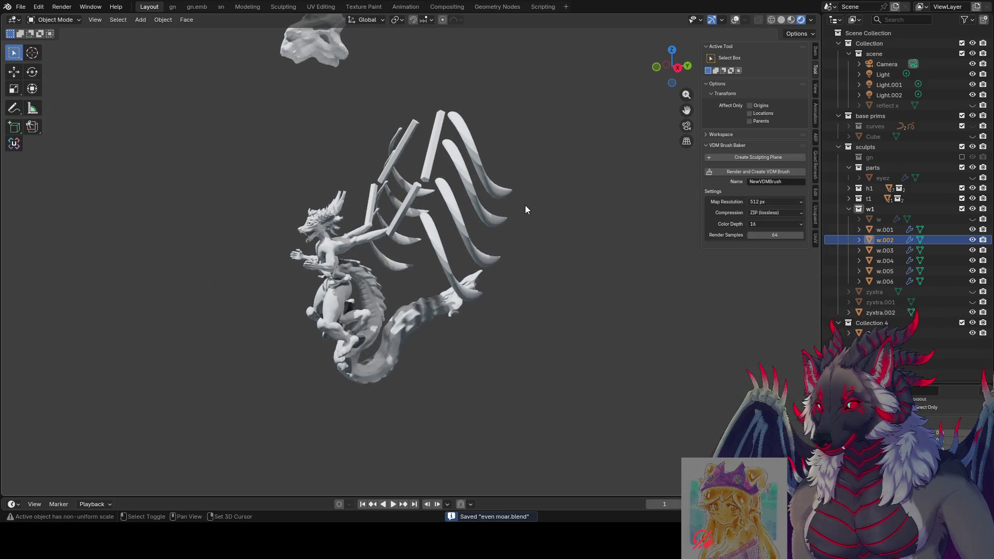
Step: Duplicate the w.002 strut and rotate the copy to a 10.3° tilt
key("shift+d")
left_click(621, 222)
mouse_move(619, 221)
middle_mouse_down()
mouse_move(527, 259)
mouse_move(660, 238)
mouse_move(614, 289)
mouse_move(521, 212)
mouse_move(533, 296)
mouse_move(450, 291)
mouse_move(389, 269)
mouse_move(510, 294)
mouse_move(572, 321)
middle_mouse_up()
key("r")
left_click(495, 268)
key("r")
left_click(583, 275)
key("r")
left_click(554, 274)
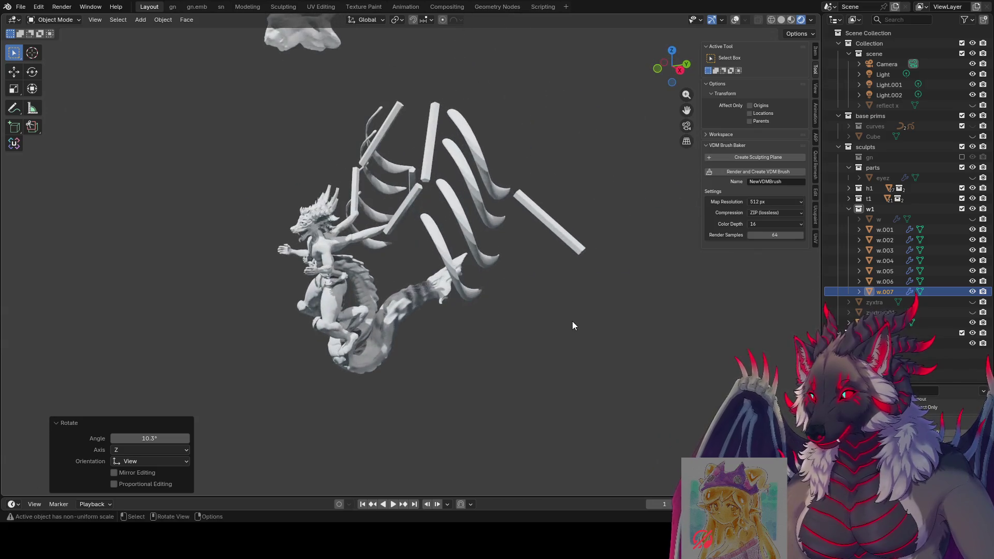
Step: Add three linked copies of the strut stacked below it, then save the file
key("alt+d")
left_click(564, 362)
key("alt+d")
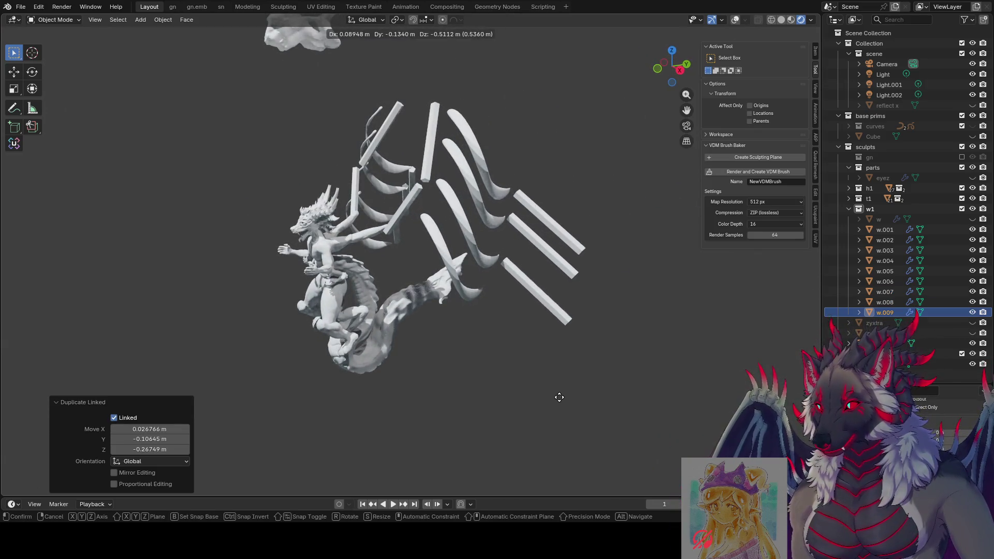
left_click(558, 401)
key("alt+d")
left_click(542, 430)
mouse_move(541, 430)
middle_mouse_down()
mouse_move(641, 344)
mouse_move(653, 388)
mouse_move(668, 393)
mouse_move(579, 377)
mouse_move(619, 357)
middle_mouse_up()
key("ctrl+s")
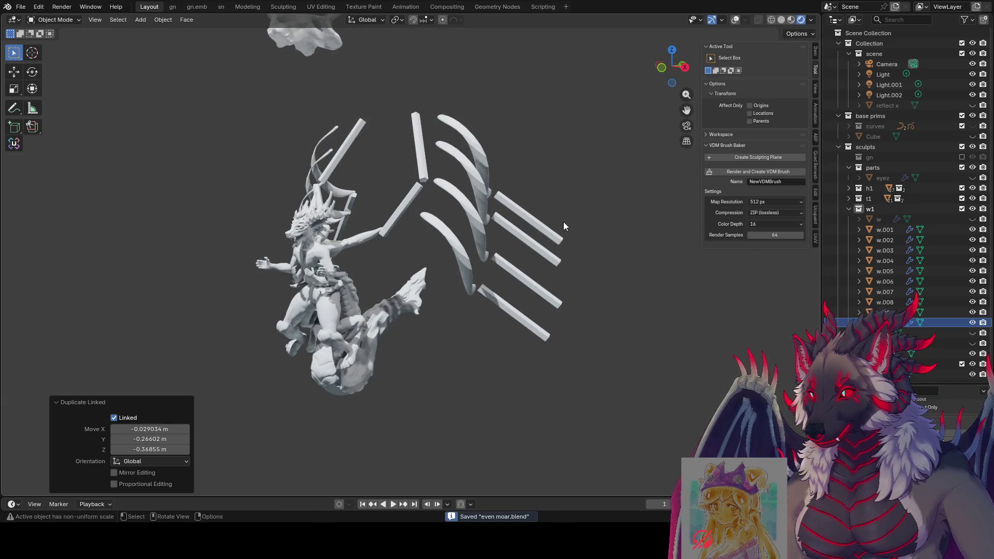
Step: Give bars w.007–w.010 a level-2 Subdivision Surface
left_click_drag(563, 223, 524, 367)
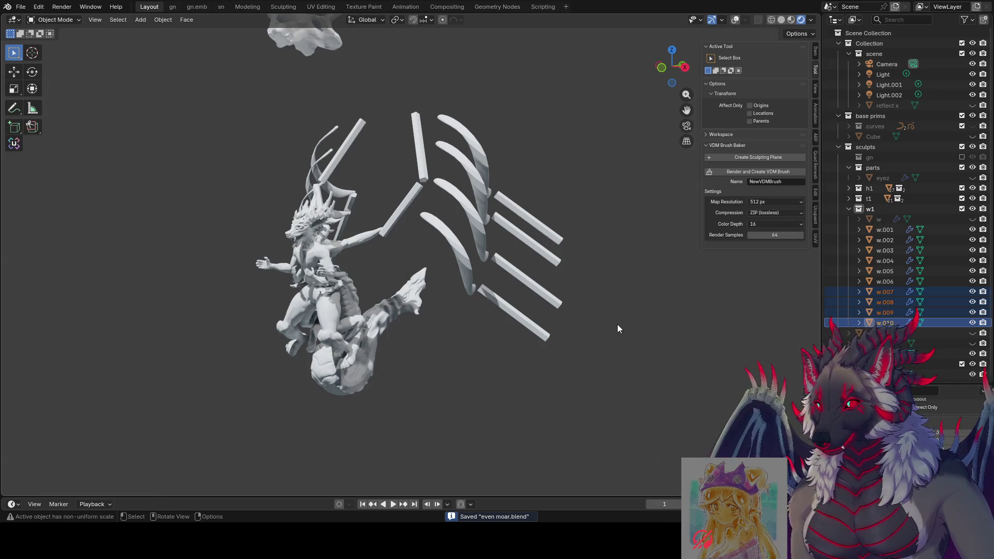
key("ctrl+2")
mouse_move(610, 331)
middle_mouse_down()
mouse_move(535, 315)
mouse_move(536, 324)
mouse_move(473, 147)
mouse_move(564, 154)
middle_mouse_up()
Step: Select flap pieces w.003–w.006 and apply Shade Auto Smooth at 30°
left_click(473, 148)
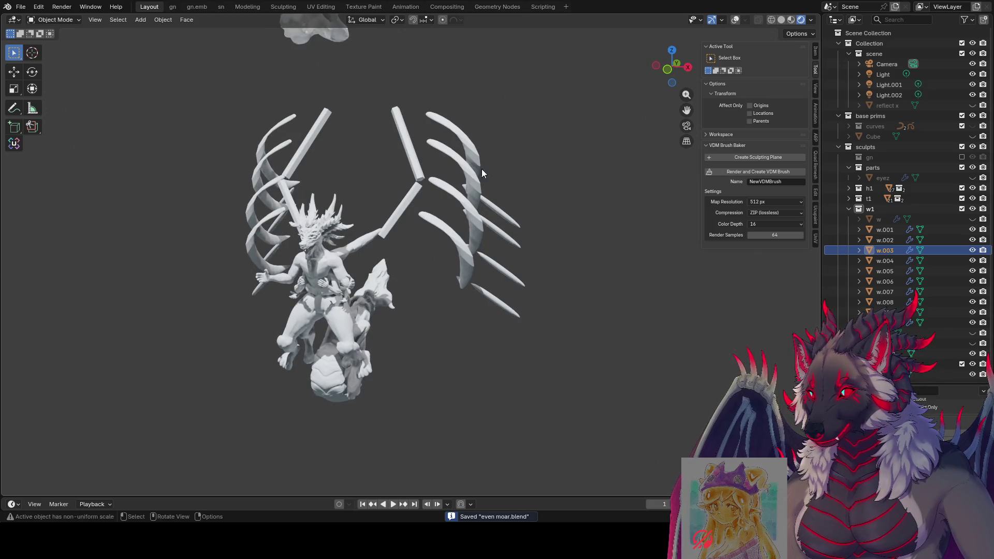
left_click_drag(436, 239, 438, 240)
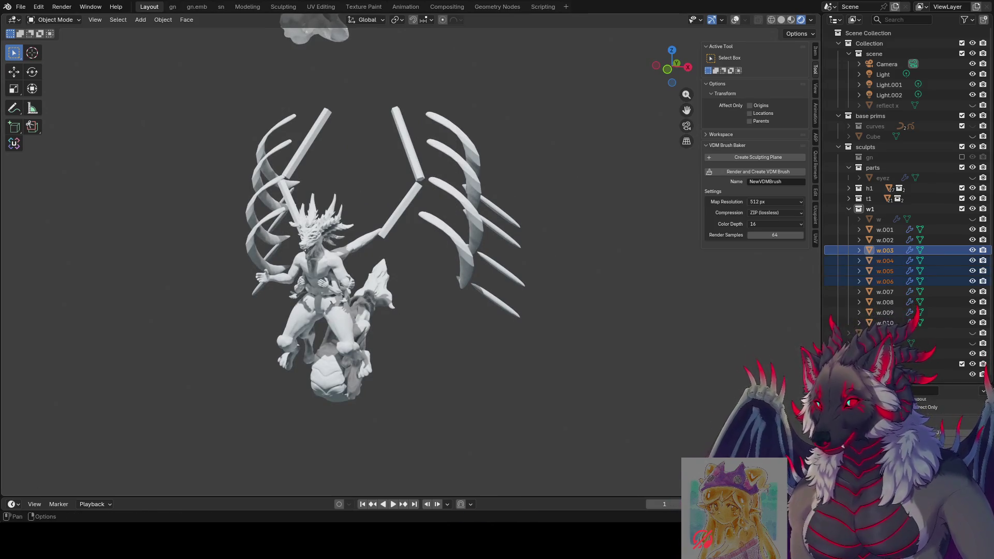
left_click_drag(880, 385, 879, 235)
right_click(461, 129)
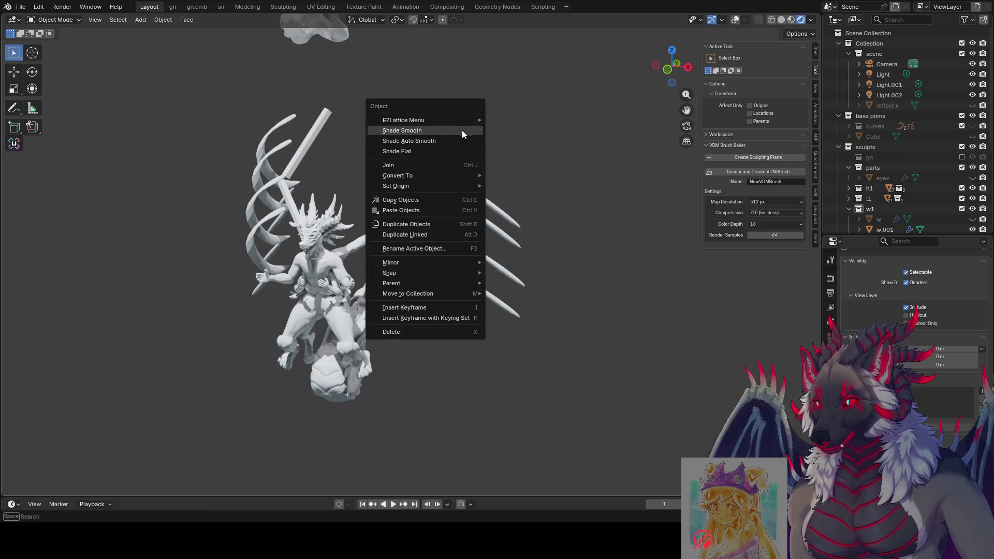
left_click(461, 130)
mouse_move(451, 141)
middle_mouse_down()
mouse_move(604, 212)
mouse_move(678, 201)
mouse_move(572, 178)
mouse_move(562, 197)
mouse_move(522, 166)
middle_mouse_up()
mouse_move(785, 27)
middle_mouse_down()
mouse_move(605, 132)
mouse_move(652, 127)
mouse_move(657, 147)
mouse_move(637, 129)
mouse_move(461, 100)
mouse_move(209, 122)
mouse_move(317, 213)
mouse_move(451, 151)
mouse_move(452, 175)
mouse_move(454, 157)
mouse_move(392, 160)
mouse_move(343, 141)
mouse_move(413, 196)
mouse_move(625, 178)
mouse_move(769, 147)
mouse_move(95, 173)
mouse_move(445, 232)
mouse_move(376, 244)
middle_mouse_up()
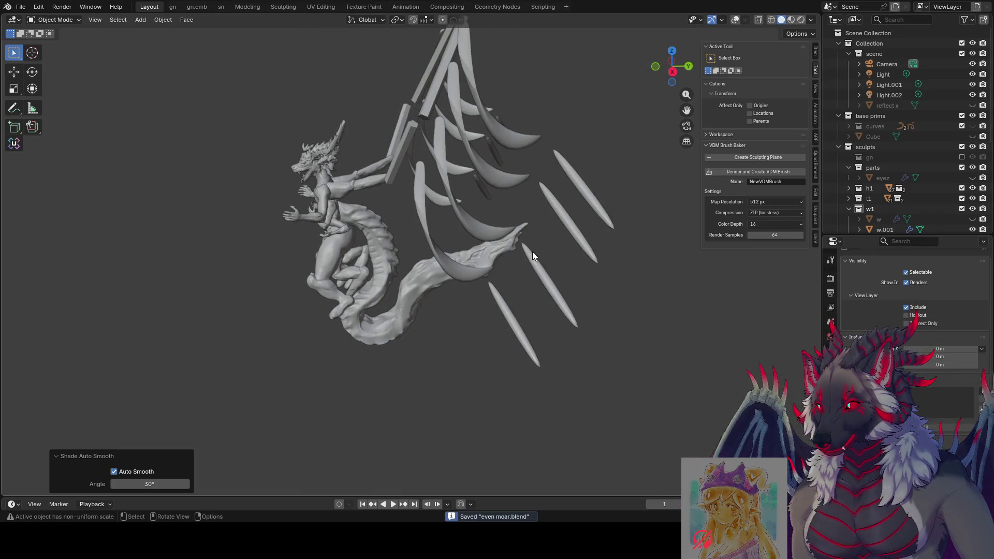
middle_click_drag(532, 252, 609, 154)
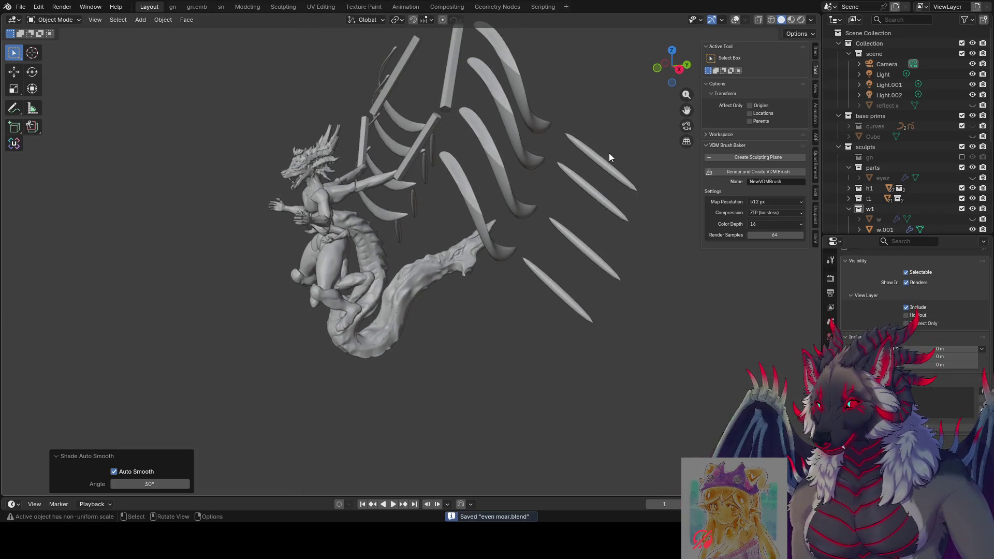
Step: Turn viewport overlays back on and switch to rendered shading
left_click(732, 25)
mouse_move(589, 114)
middle_mouse_down()
mouse_move(510, 148)
mouse_move(487, 170)
middle_mouse_up()
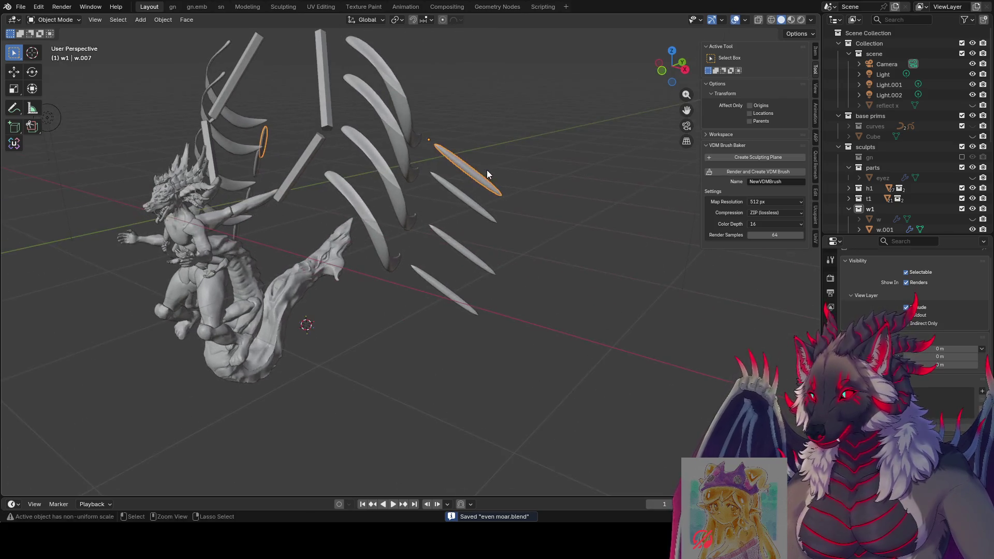
left_click(801, 20)
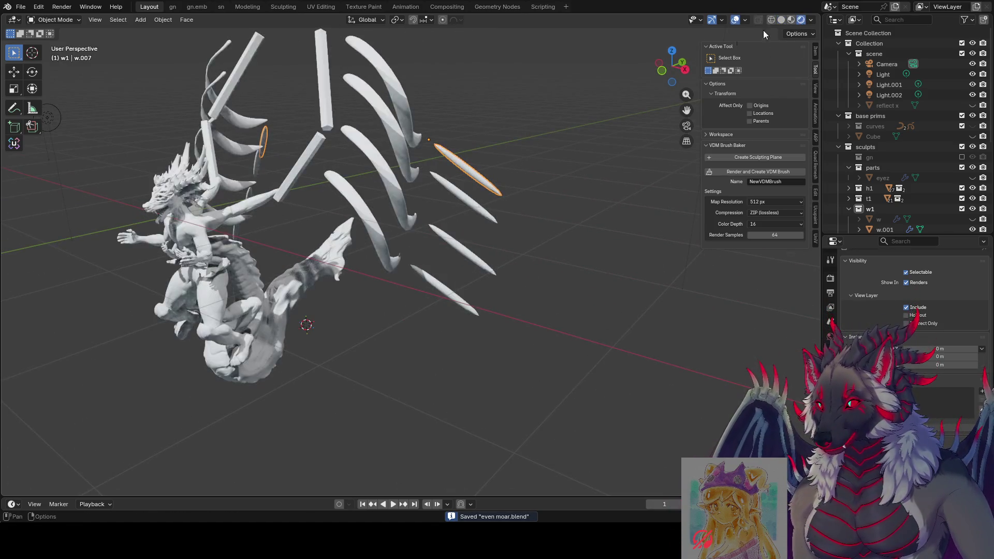
middle_click_drag(763, 30, 542, 91)
middle_click_drag(471, 167, 452, 204)
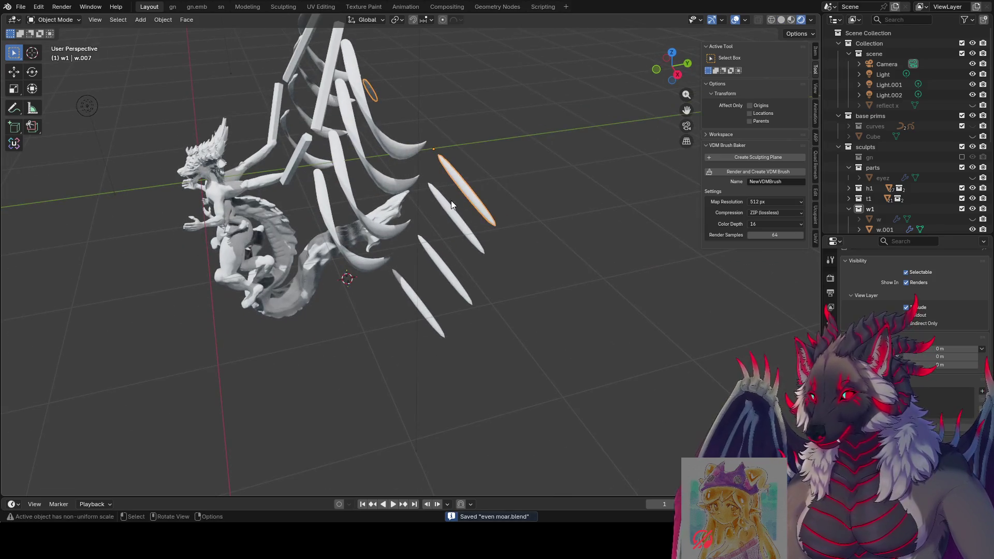
Step: Add a loop cut near the end of w.007 and widen it along Y with falloff
key("Tab")
key("ctrl+r")
left_click(458, 173)
left_click(434, 135)
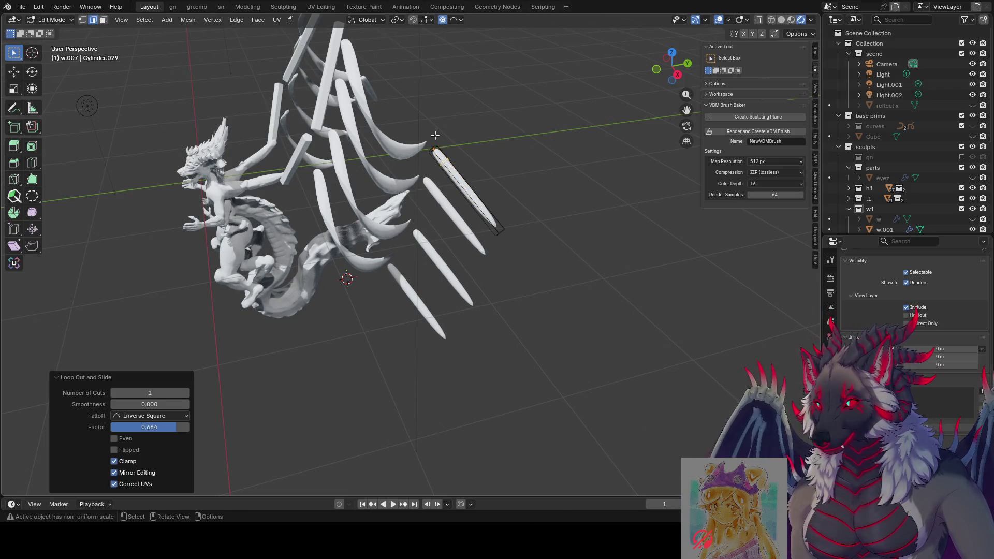
key("s")
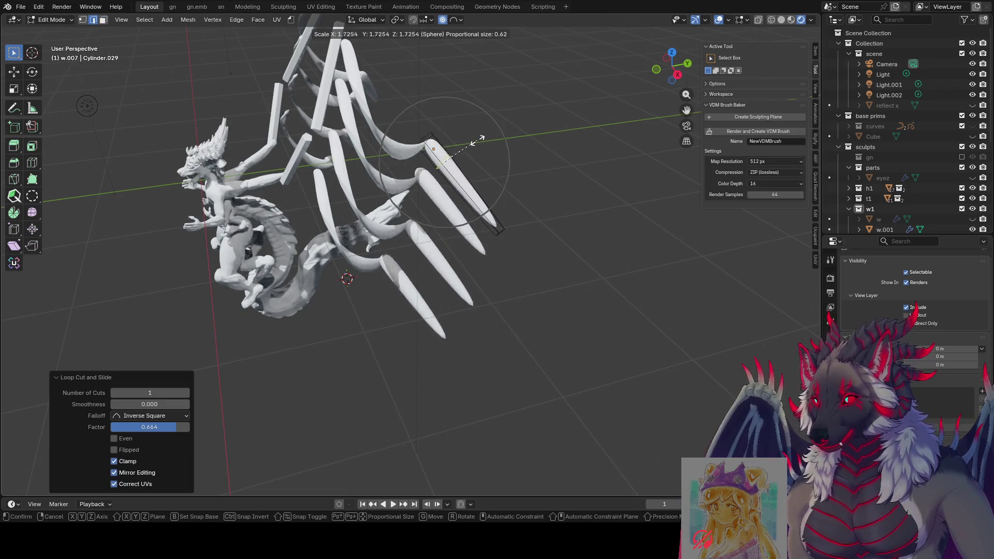
scroll(476, 139, "up", 5)
key("x")
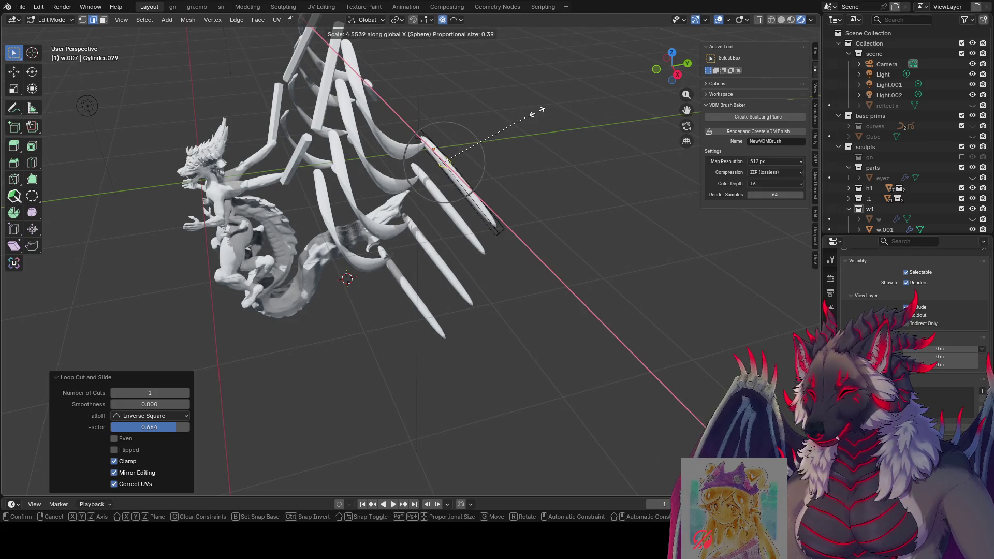
key("y")
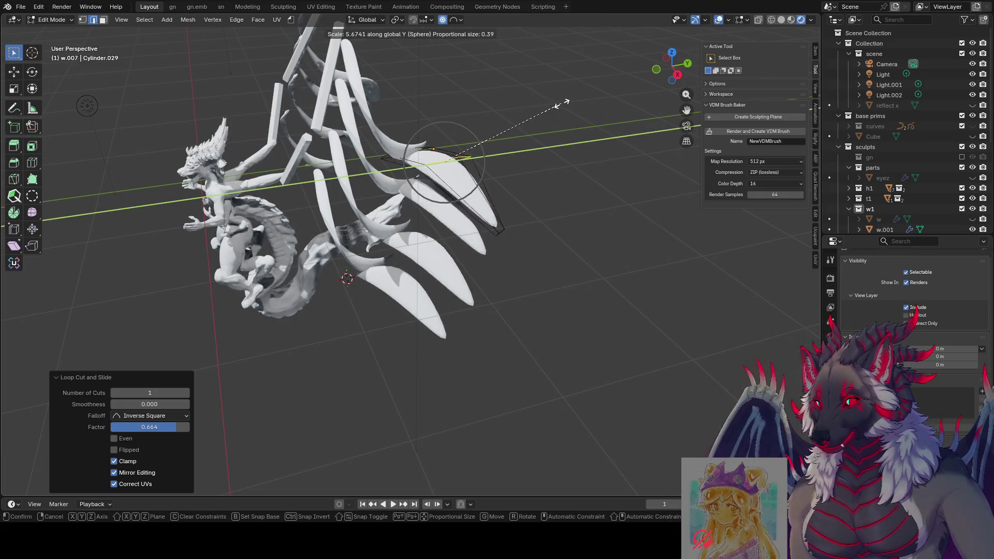
scroll(565, 102, "up", 3)
left_click(543, 101)
mouse_move(544, 101)
middle_mouse_down()
mouse_move(594, 92)
mouse_move(598, 80)
middle_mouse_up()
Step: Move the loop and rotate the tip 105° around X
key("g")
left_click(600, 75)
key("r")
key("x")
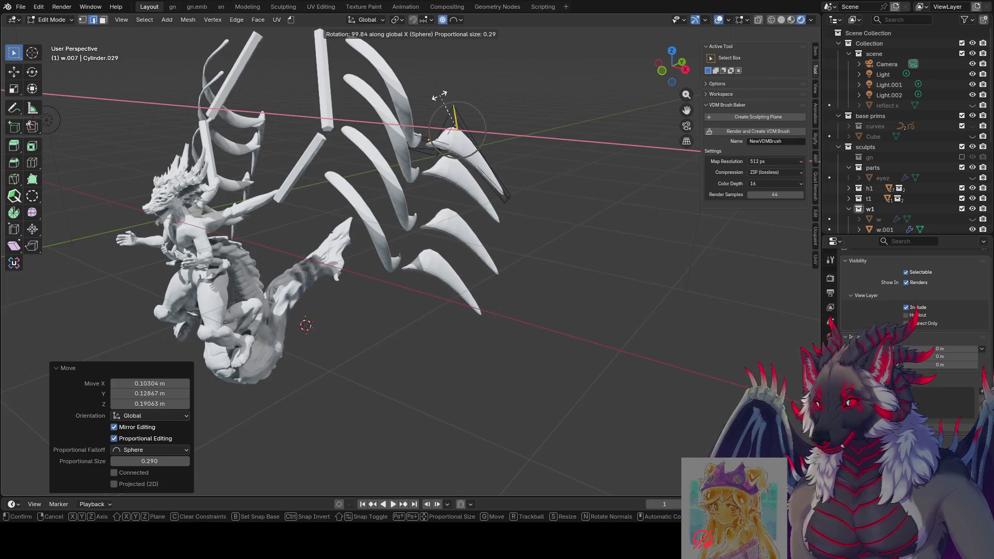
left_click(488, 98)
mouse_move(488, 98)
middle_mouse_down()
mouse_move(588, 62)
mouse_move(568, 93)
mouse_move(452, 111)
mouse_move(332, 98)
mouse_move(365, 75)
mouse_move(291, 84)
mouse_move(465, 130)
mouse_move(581, 118)
middle_mouse_up()
Step: Add a second loop cut slid toward the horn tip
key("ctrl+r")
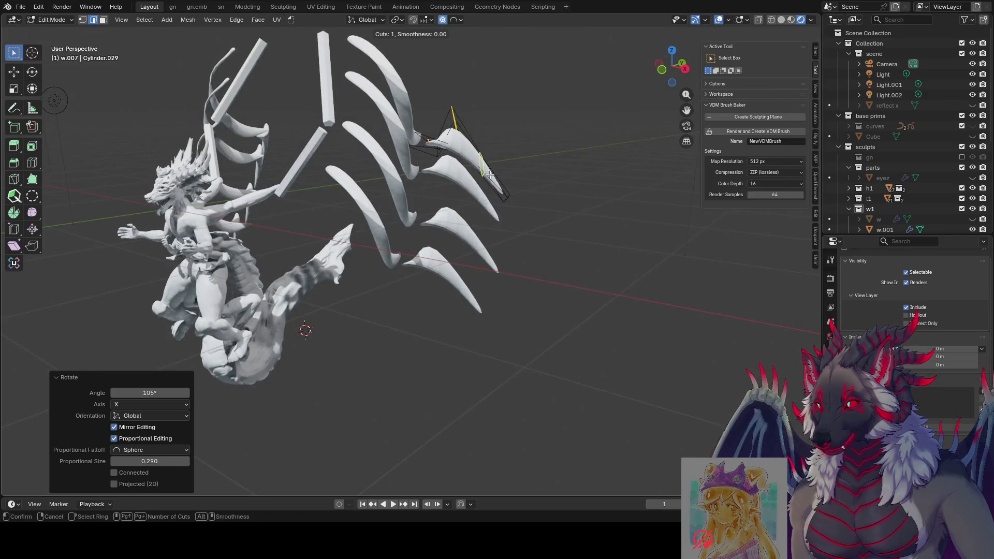
left_click(490, 176)
left_click(508, 165)
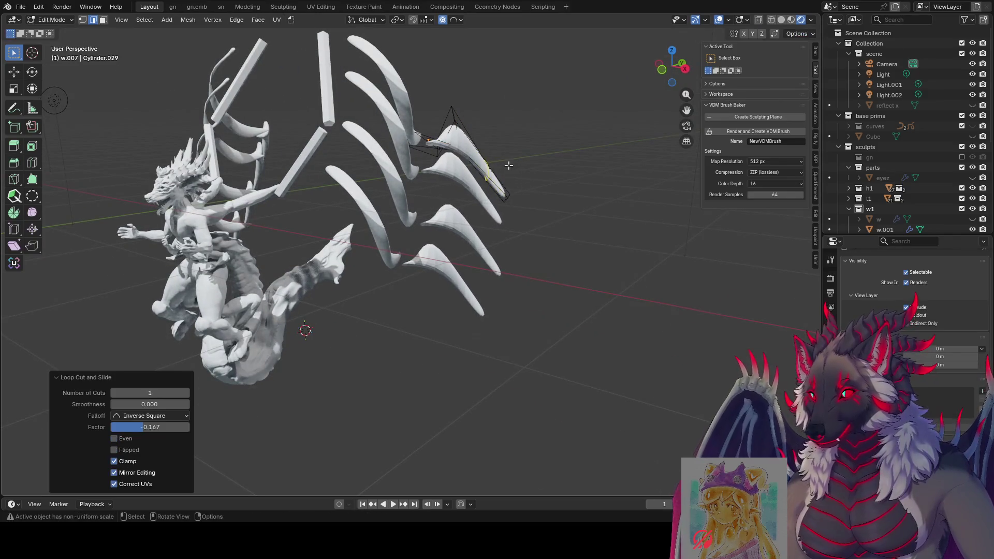
Step: Try rotating the new loop about Z and Y with falloff, cancel, and leave Edit Mode
key("r")
key("z")
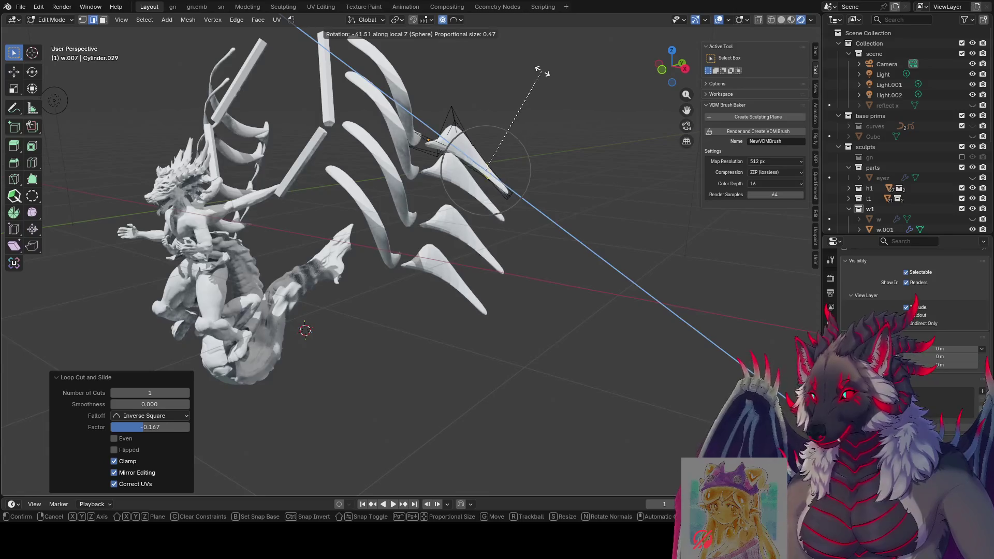
key("y")
scroll(538, 73, "up", 3)
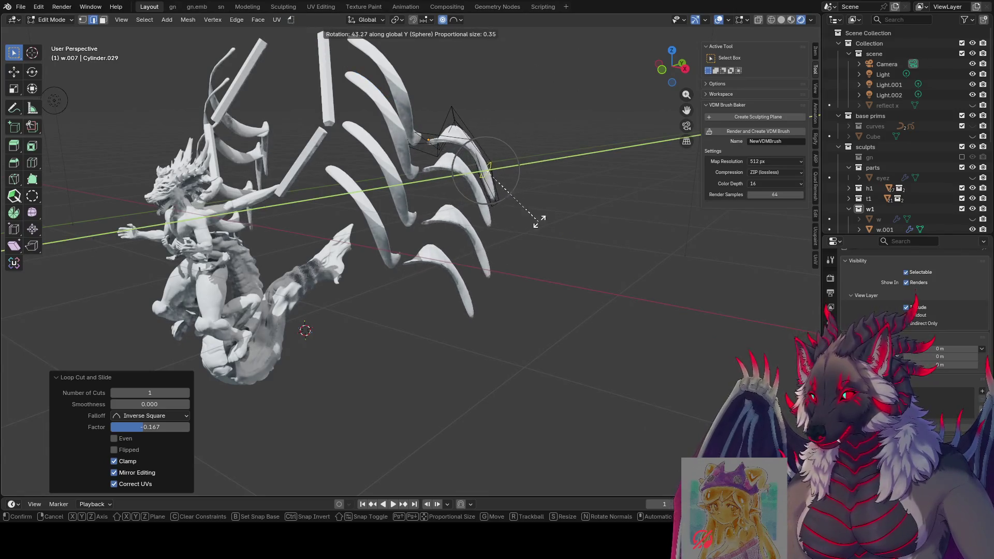
scroll(542, 209, "up", 3)
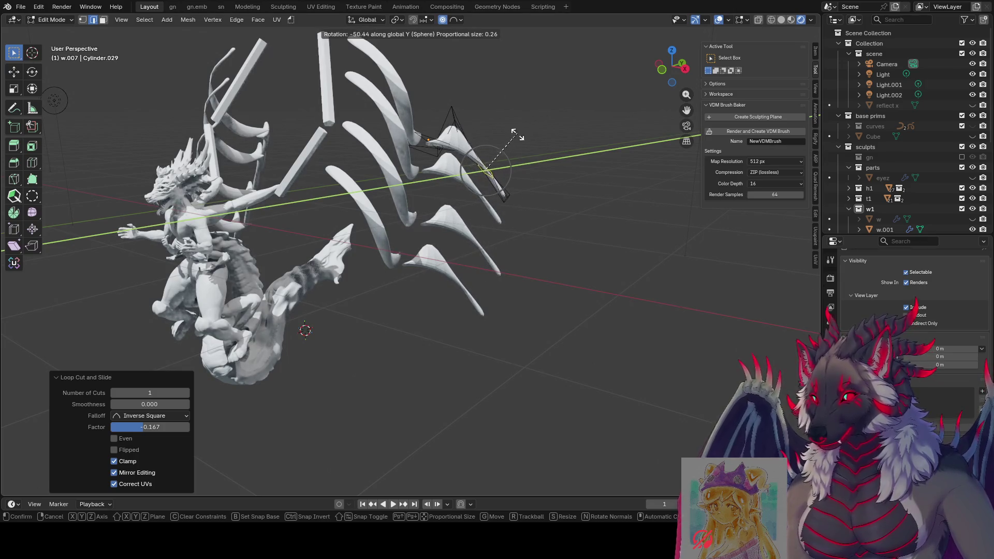
scroll(498, 185, "down", 3)
scroll(496, 182, "up", 2)
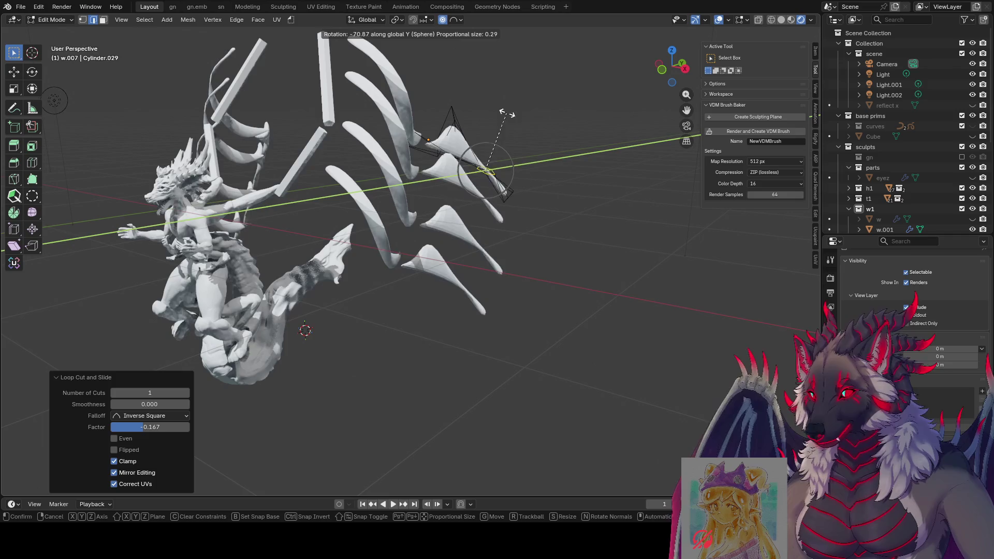
mouse_move(517, 129)
middle_mouse_down()
mouse_move(552, 128)
mouse_move(572, 160)
middle_mouse_up()
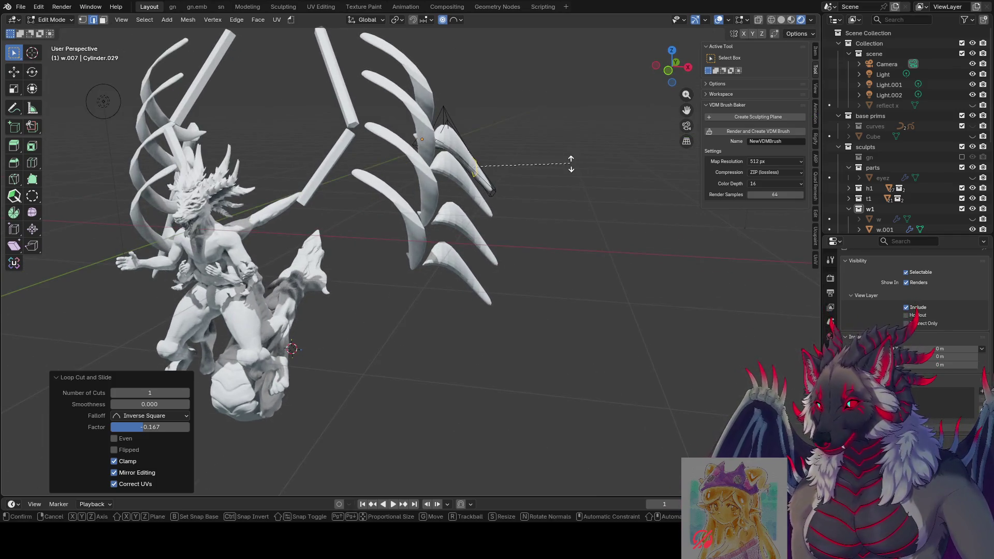
key("r")
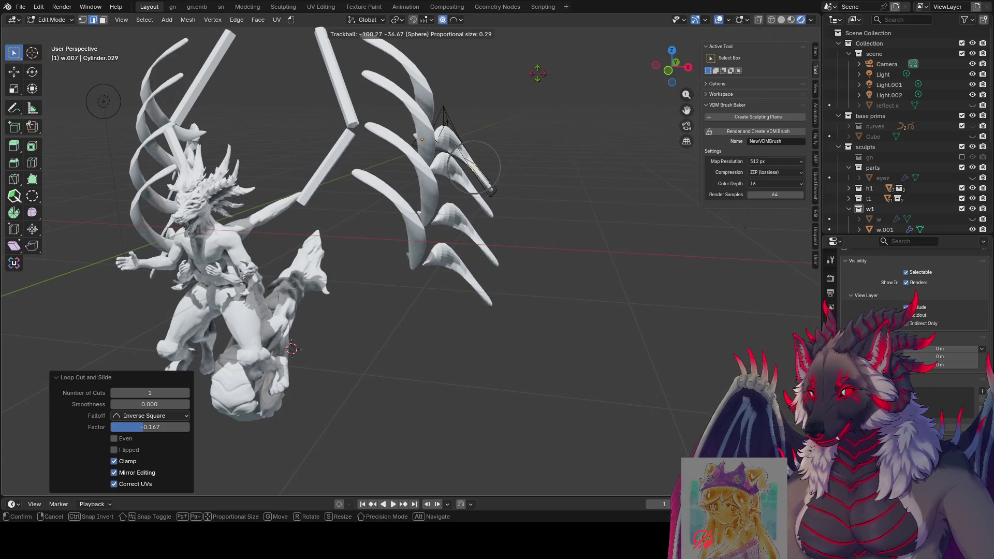
key("Escape")
mouse_move(487, 155)
middle_mouse_down()
mouse_move(506, 82)
mouse_move(490, 96)
middle_mouse_up()
key("Tab")
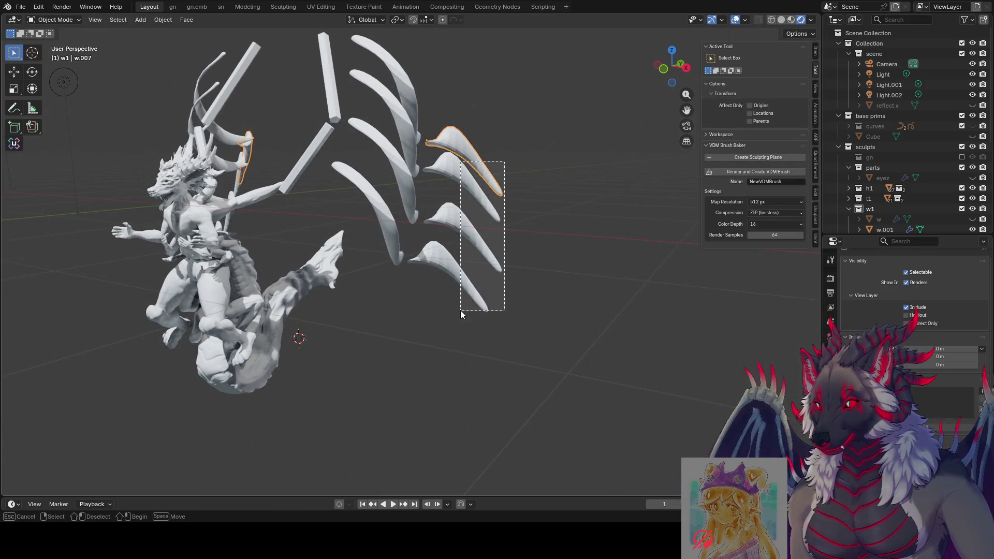
Step: Apply Shade Auto Smooth to all four flap pieces
left_click_drag(460, 310, 461, 311)
right_click(539, 249)
left_click(539, 247)
middle_click_drag(538, 244, 466, 151)
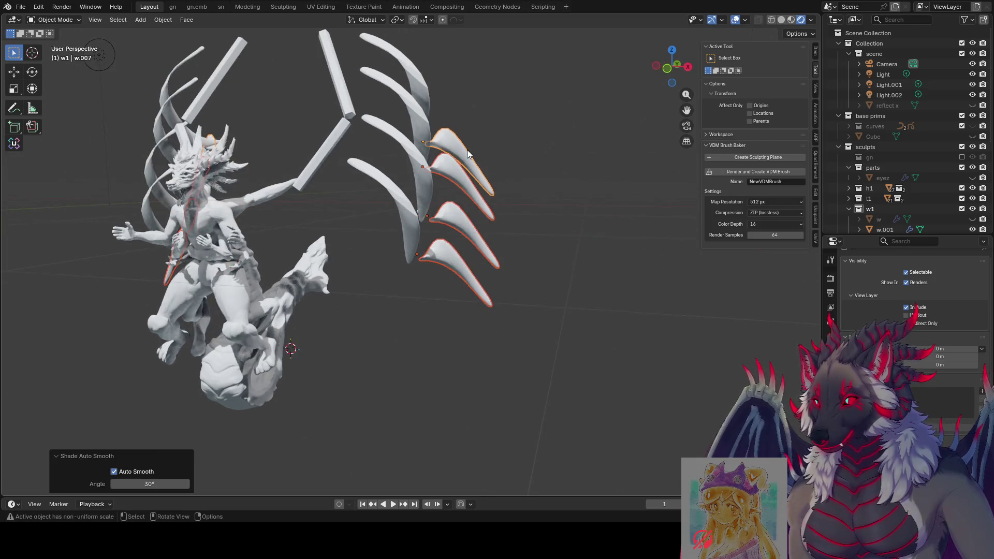
Step: Twist the horn tip with proportional and trackball rotations in Edit Mode
key("Tab")
key("r")
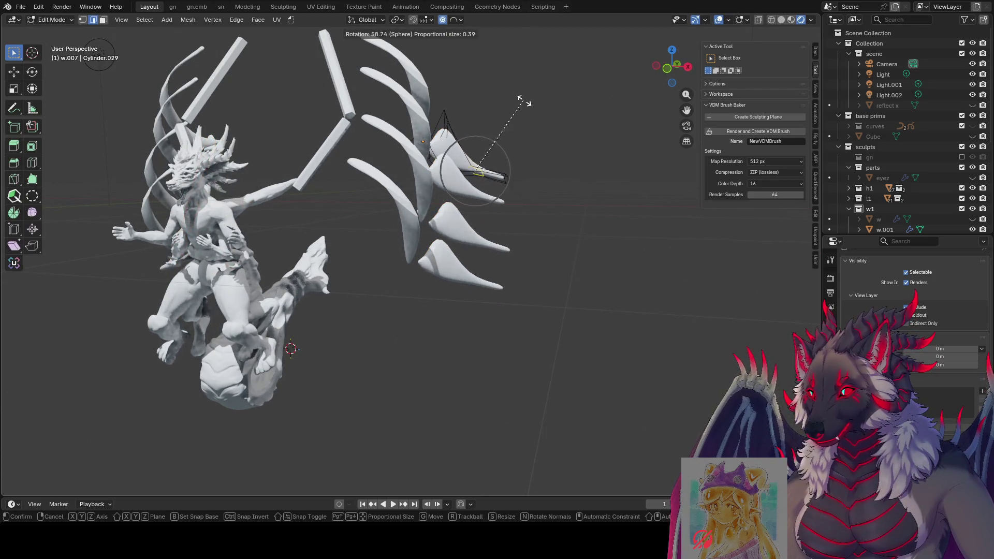
scroll(544, 155, "up", 1)
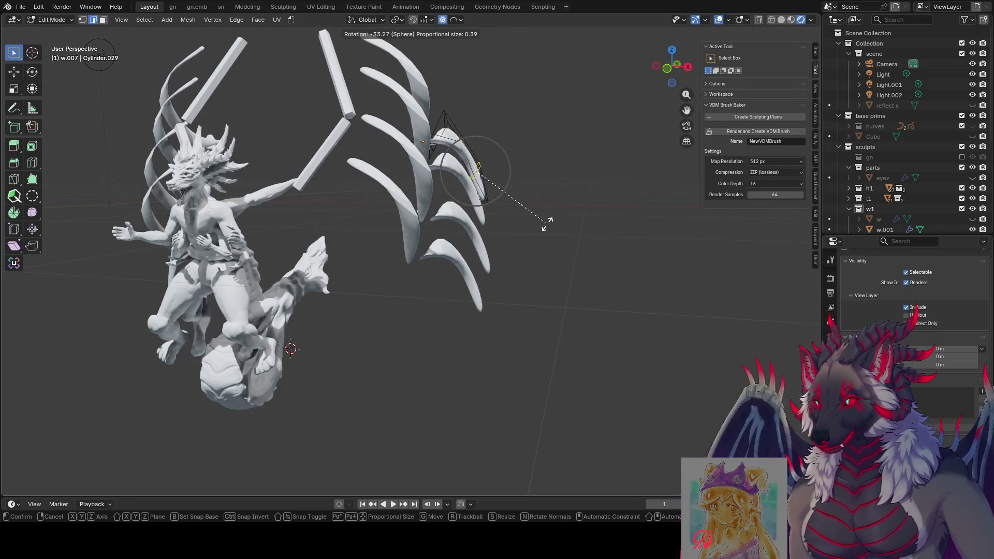
left_click(539, 165)
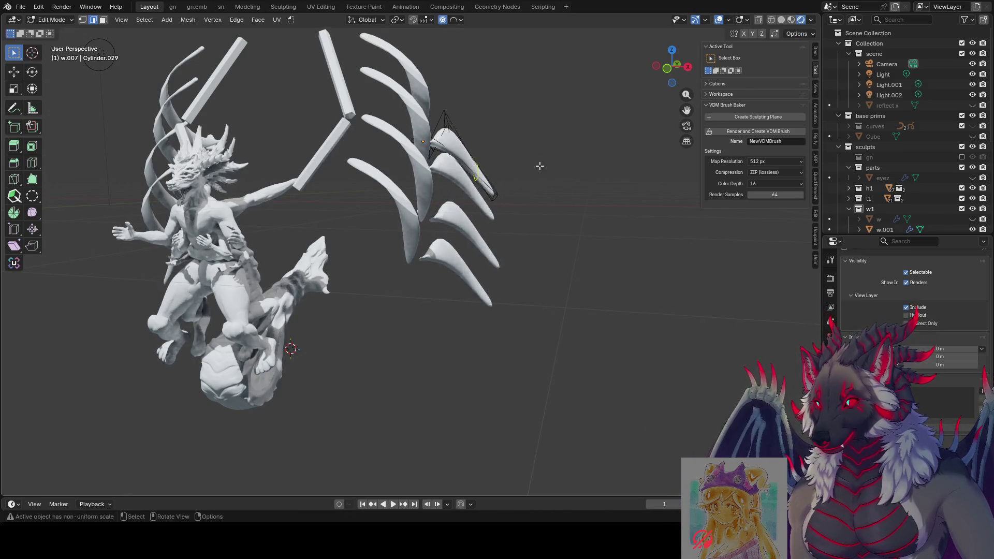
middle_click_drag(540, 165, 512, 187)
key("r")
key("r")
scroll(514, 244, "up", 3)
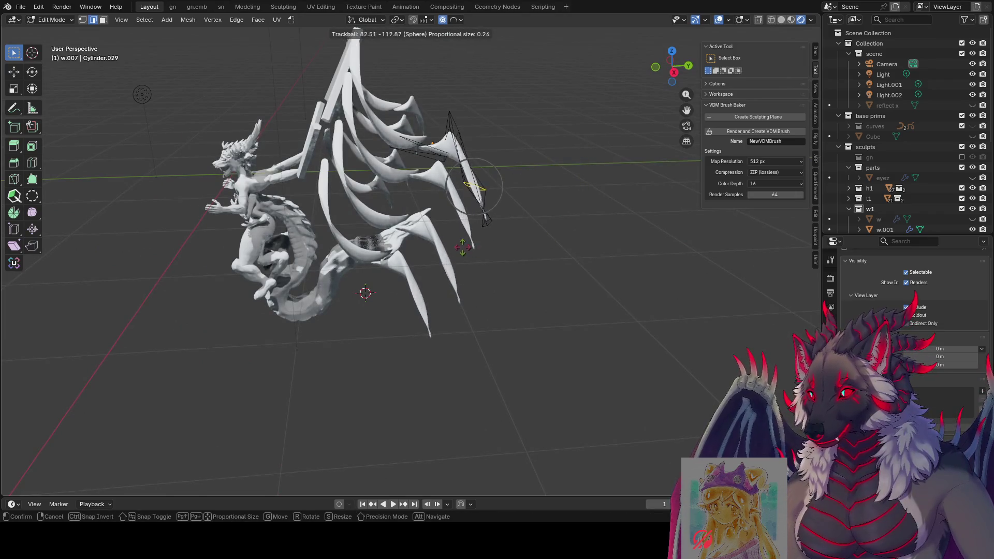
scroll(466, 249, "down", 4)
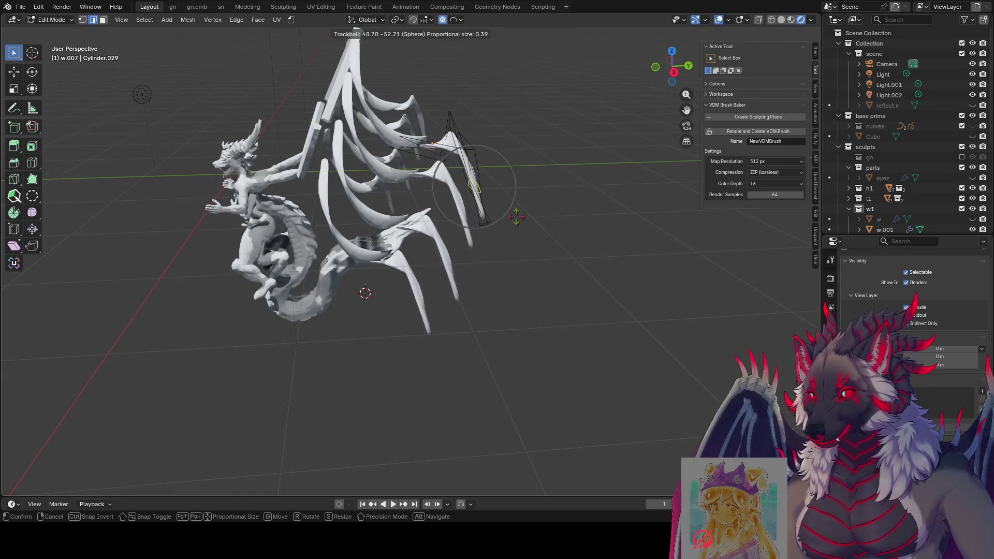
left_click(141, 94)
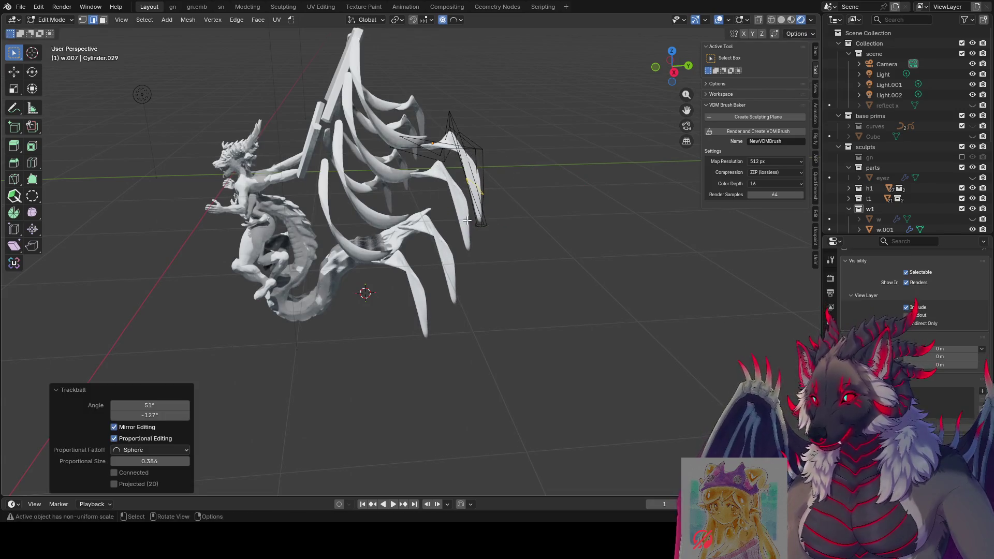
mouse_move(142, 94)
middle_mouse_down()
mouse_move(604, 162)
mouse_move(631, 219)
mouse_move(635, 184)
mouse_move(570, 206)
middle_mouse_up()
Step: Scale down the flap tip and start bevelling one of its edges
key("s")
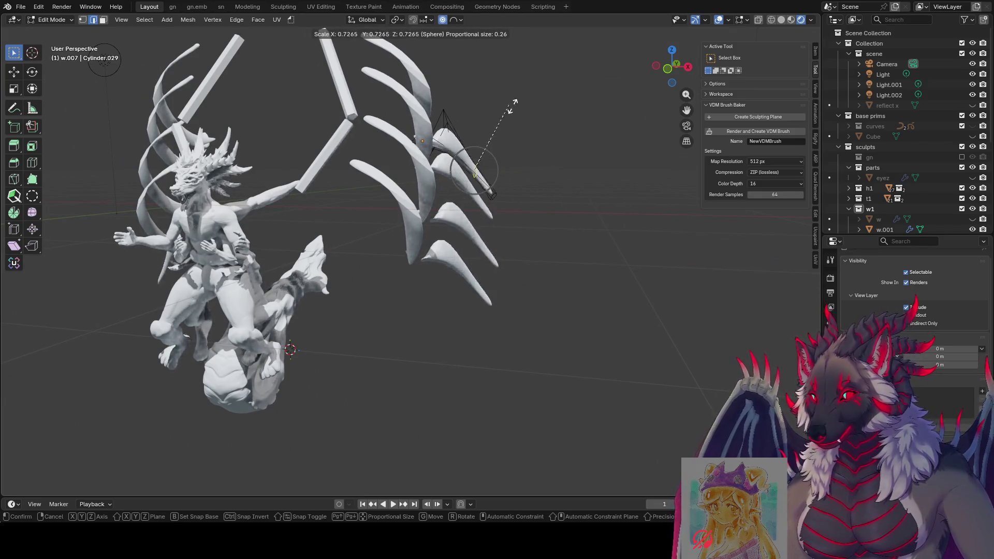
left_click(550, 138)
middle_click_drag(550, 138, 543, 141)
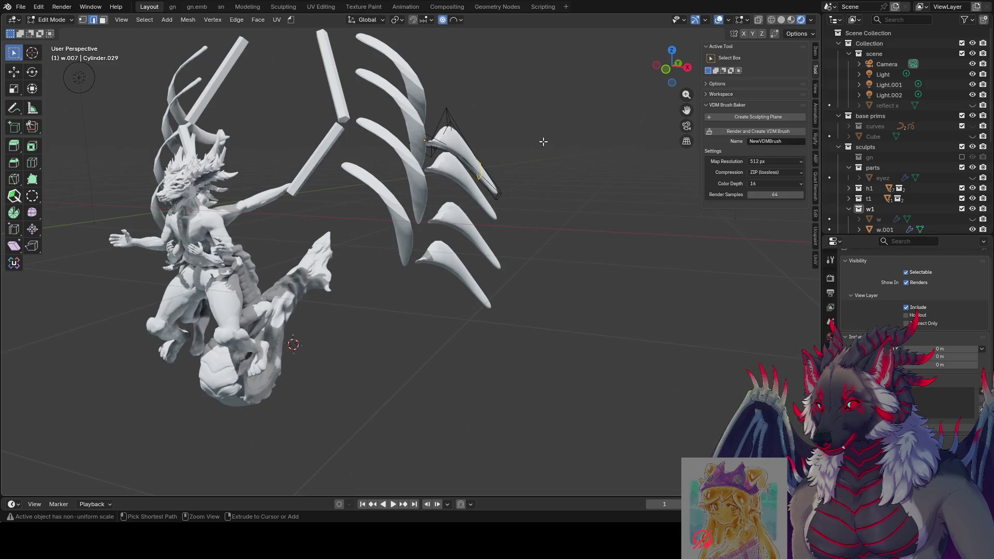
key("ctrl+b")
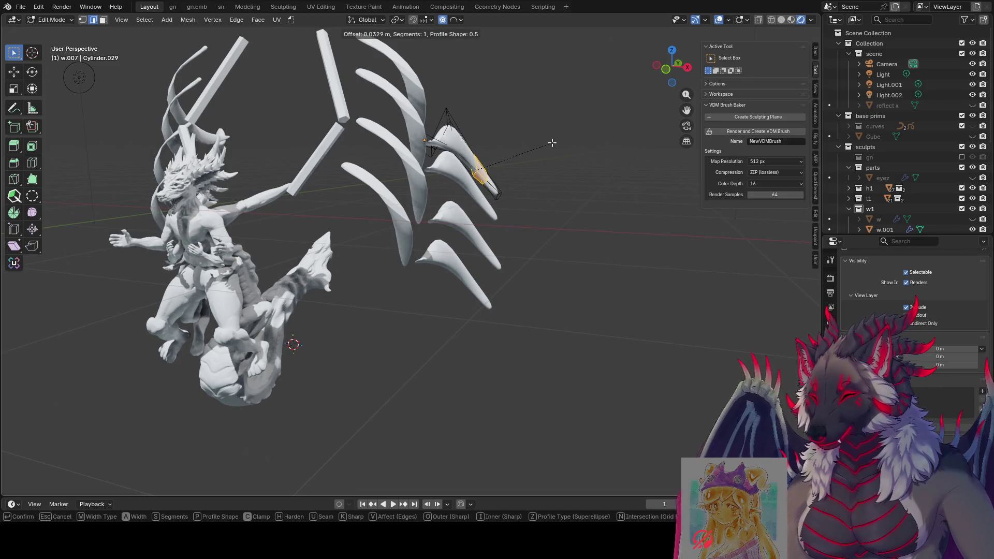
Step: Confirm the bevel on the flap edge and inset the bevelled face slightly inward
left_click(552, 143)
key("i")
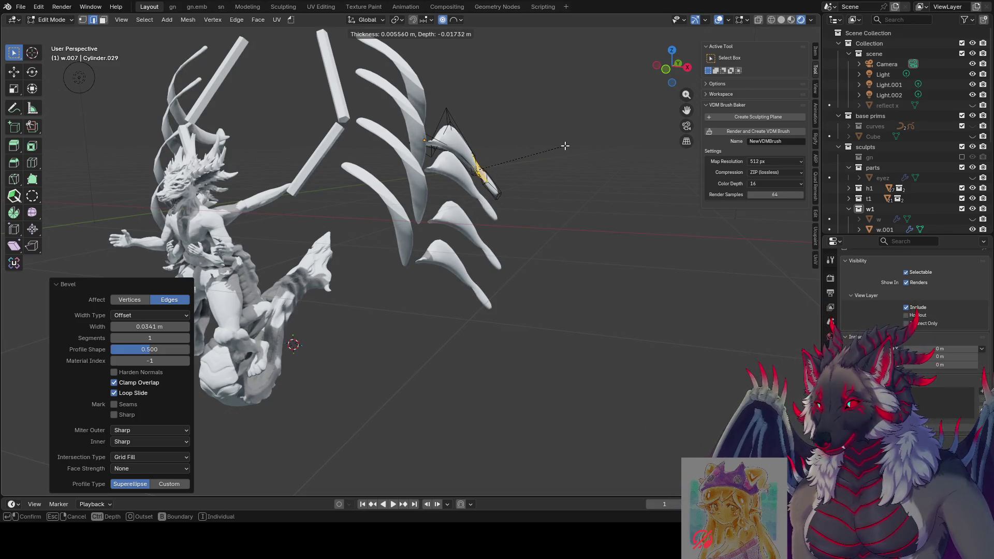
left_click(565, 146)
mouse_move(565, 146)
middle_mouse_down()
mouse_move(495, 150)
mouse_move(543, 157)
middle_mouse_up()
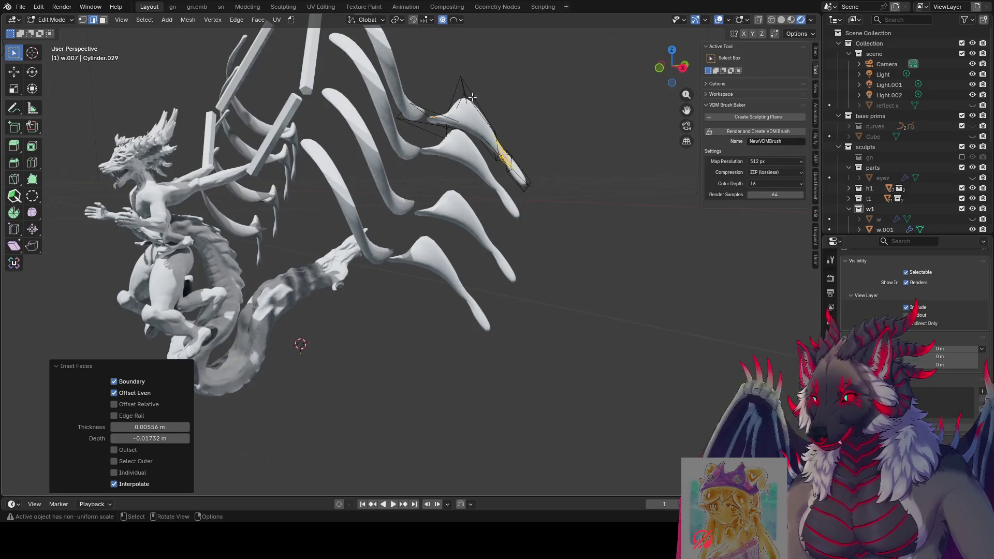
Step: Smooth the flap vertices in two passes with Smooth Vertices at factor 1.109
left_click(39, 216)
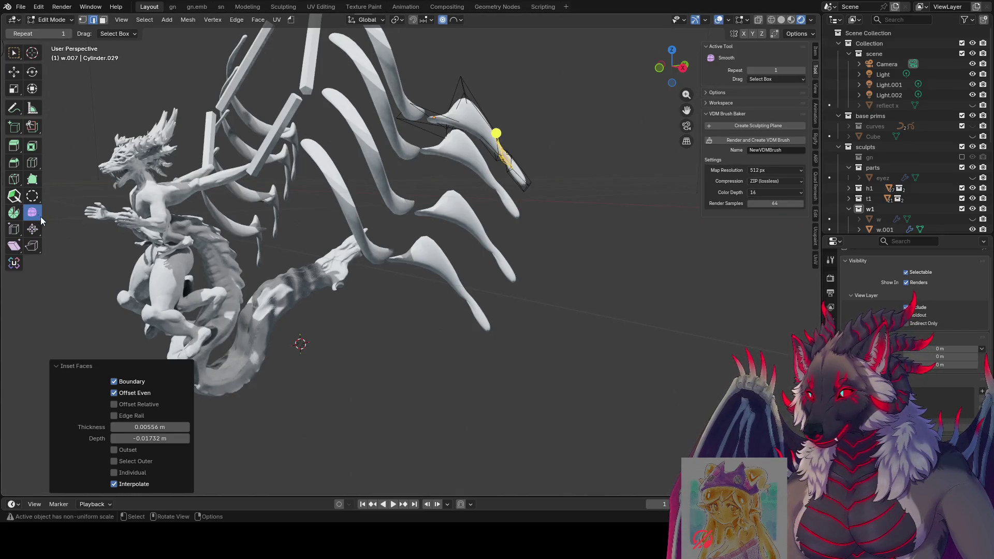
left_click_drag(497, 134, 571, 127)
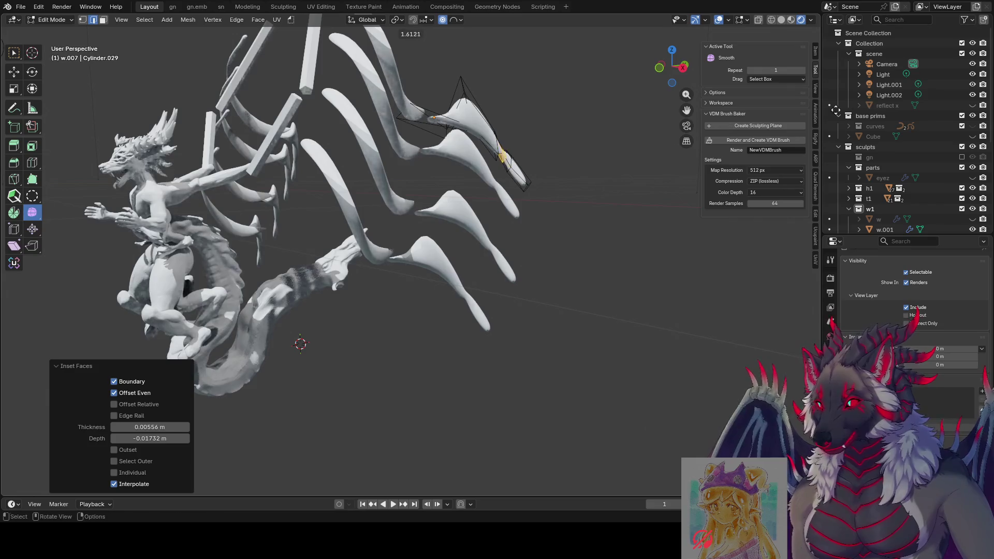
mouse_move(642, 176)
left_mouse_down()
mouse_move(519, 132)
mouse_move(533, 129)
left_mouse_up()
left_click_drag(785, 127, 815, 126)
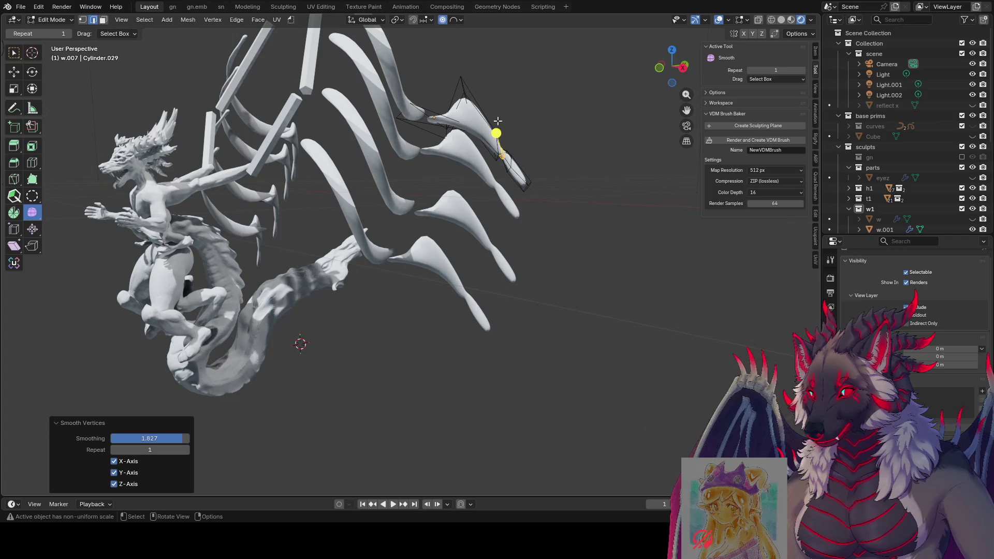
left_click_drag(496, 129, 717, 98)
mouse_move(716, 98)
middle_mouse_down()
mouse_move(507, 176)
mouse_move(466, 223)
mouse_move(408, 227)
middle_mouse_up()
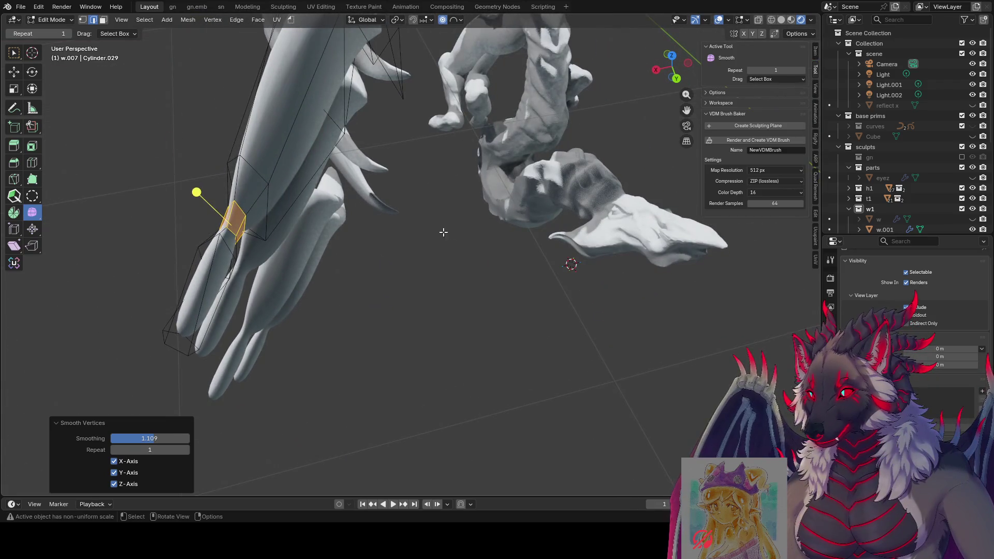
Step: Inset the flap face outward with depth, then lightly smooth its vertices
key("i")
key("ctrl")
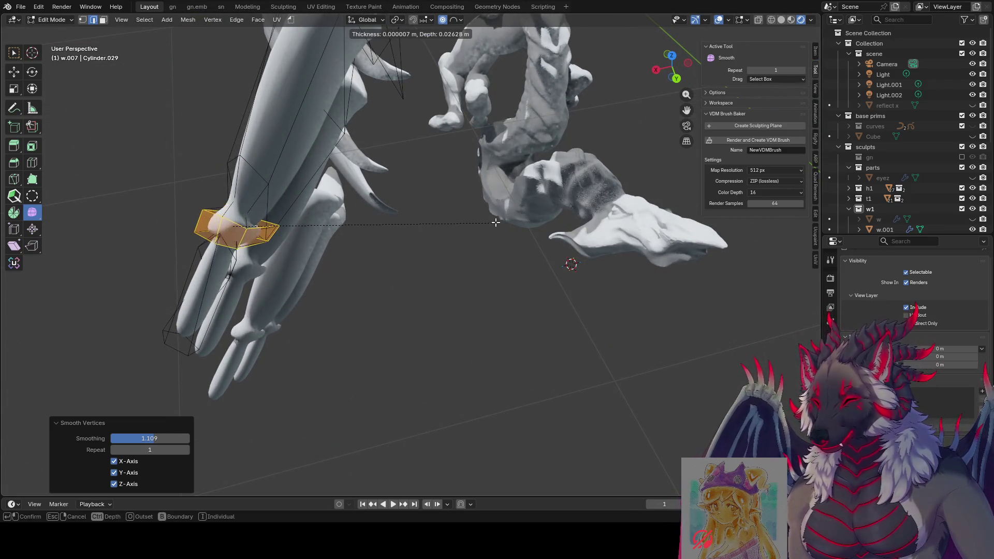
left_click(496, 223)
mouse_move(496, 222)
middle_mouse_down()
mouse_move(584, 199)
mouse_move(524, 210)
mouse_move(575, 195)
mouse_move(521, 200)
mouse_move(525, 182)
middle_mouse_up()
scroll(525, 210, "down", 5)
left_click_drag(501, 180, 675, 156)
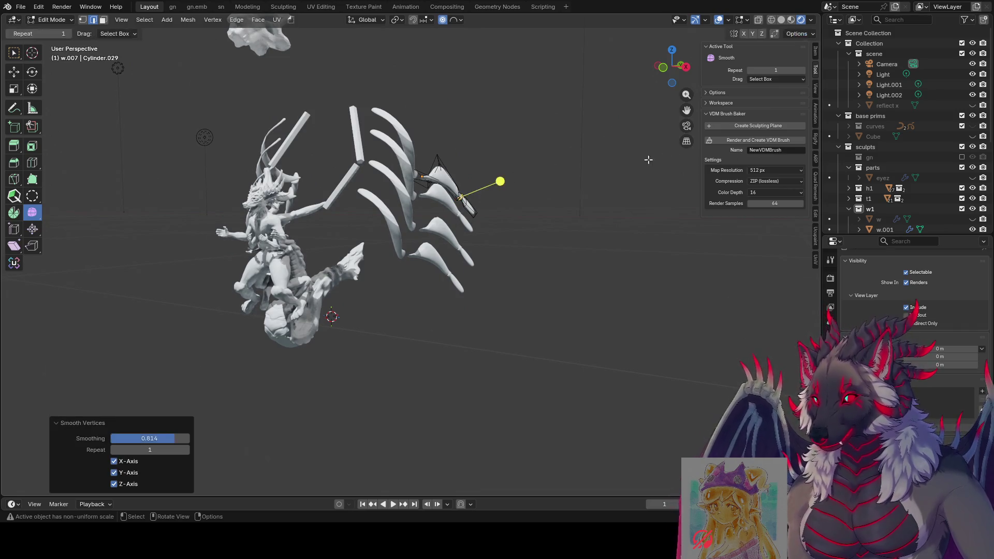
Step: Scale the flap tip with proportional falloff
key("s")
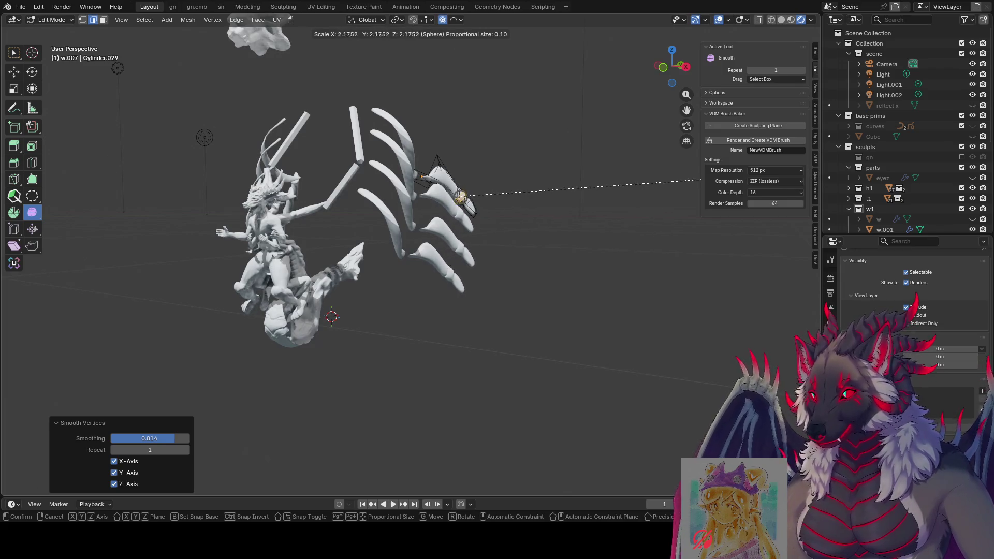
left_click(628, 190)
scroll(512, 218, "up", 3)
mouse_move(512, 217)
middle_mouse_down()
mouse_move(472, 255)
mouse_move(590, 222)
middle_mouse_up()
Step: Rotate the flap tip with soft falloff and smooth the vertices afterwards
key("r")
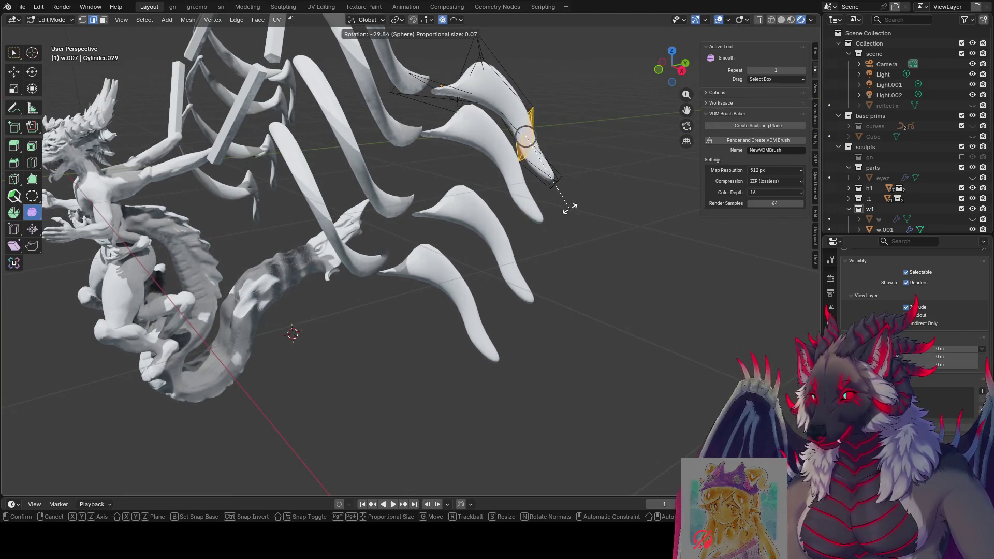
scroll(569, 207, "up", 3)
left_click(581, 184)
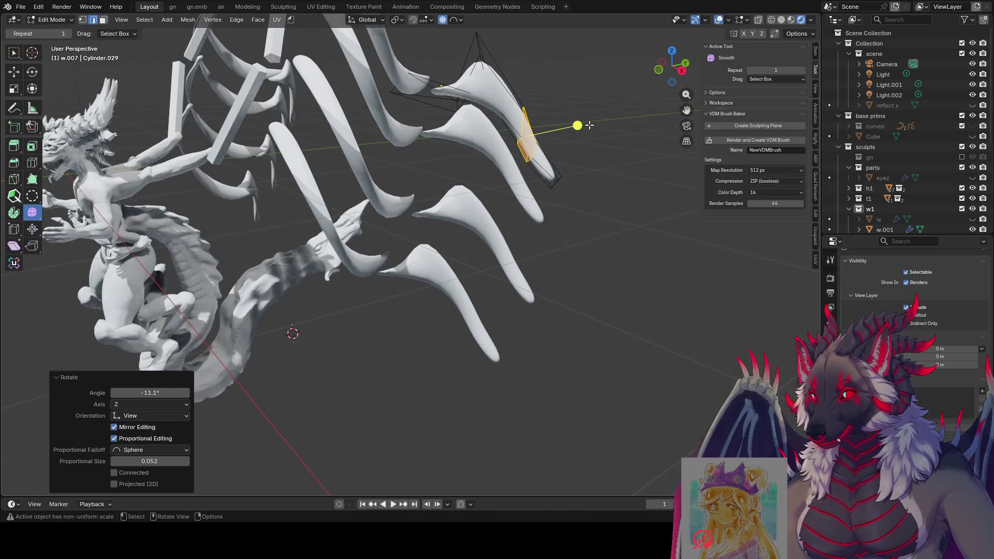
left_click_drag(590, 126, 628, 122)
mouse_move(705, 124)
left_mouse_down()
mouse_move(580, 139)
mouse_move(545, 112)
left_mouse_up()
mouse_move(545, 113)
middle_mouse_down()
mouse_move(504, 133)
mouse_move(324, 115)
mouse_move(362, 150)
mouse_move(318, 151)
mouse_move(402, 199)
mouse_move(520, 226)
middle_mouse_up()
Step: Move the w.007 blade tip vertices with sphere proportional falloff at size 0.052
left_click(512, 136)
key("g")
left_click(363, 148)
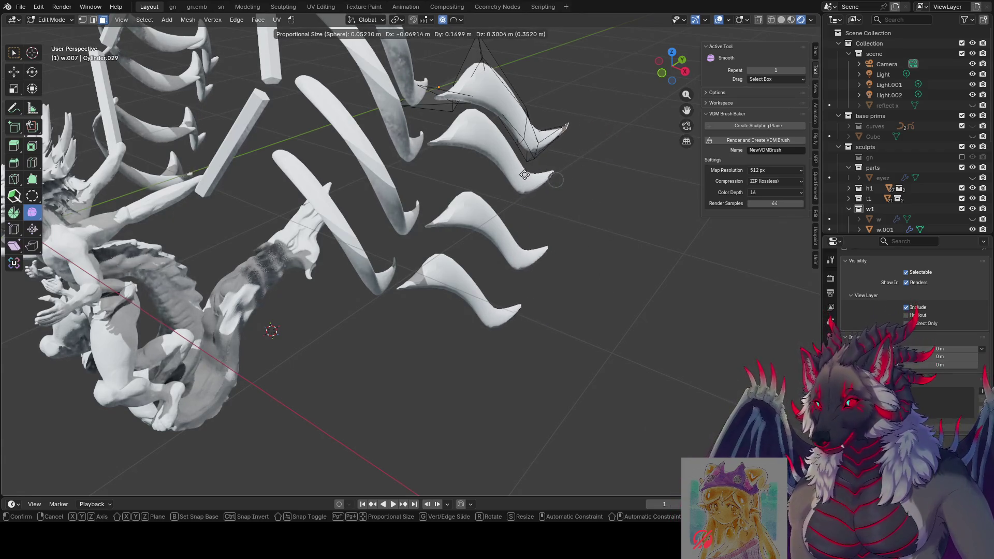
left_click(524, 174)
scroll(594, 160, "down", 5)
mouse_move(594, 160)
middle_mouse_down()
mouse_move(569, 156)
mouse_move(588, 145)
mouse_move(500, 131)
mouse_move(482, 200)
middle_mouse_up()
Step: Try another soft pull on the wing tip, cancel it, and re-save even moar.blend
key("g")
middle_click_drag(467, 238, 641, 244)
scroll(678, 239, "down", 4)
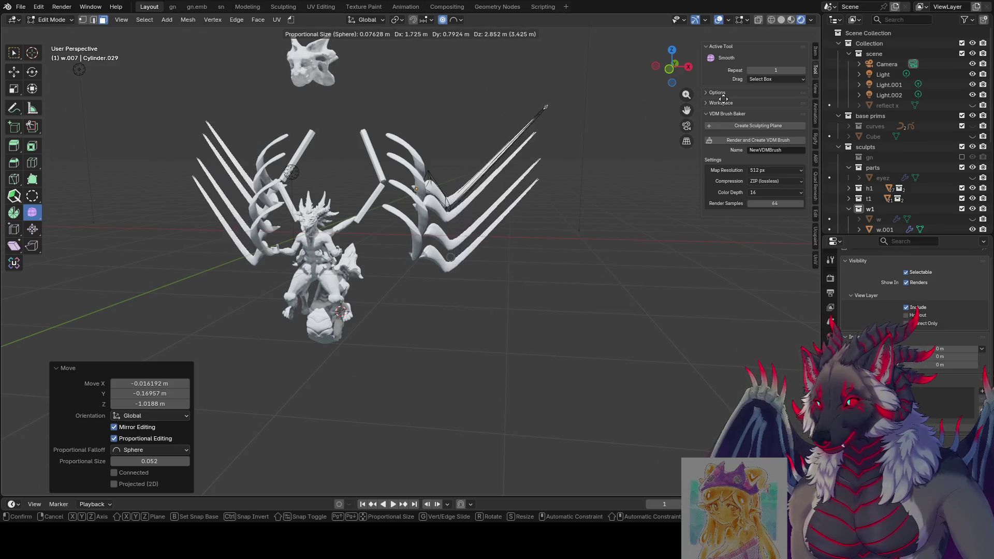
right_click(638, 140)
mouse_move(639, 233)
middle_mouse_down()
mouse_move(466, 207)
mouse_move(484, 195)
mouse_move(525, 215)
mouse_move(556, 212)
mouse_move(472, 153)
mouse_move(444, 182)
mouse_move(447, 210)
middle_mouse_up()
key("ctrl+s")
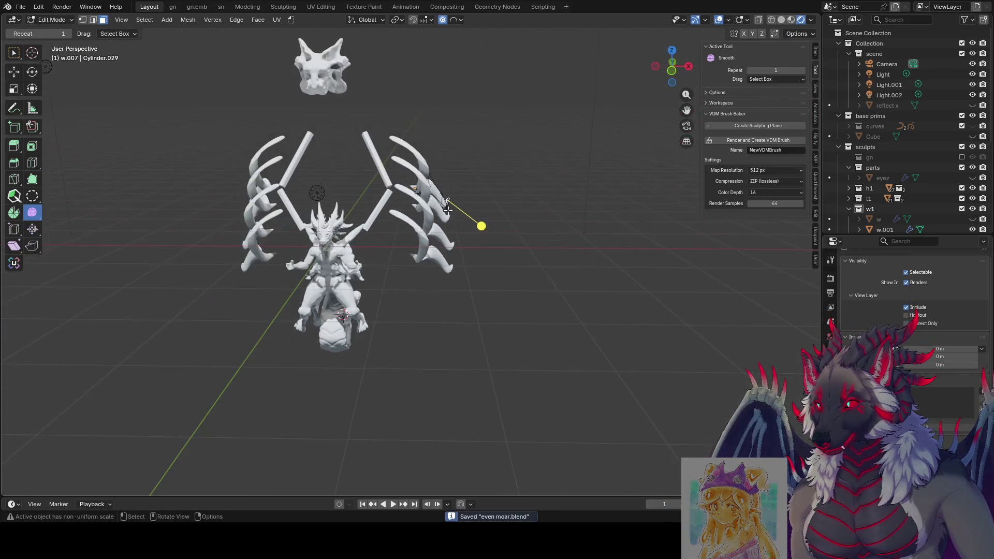
Step: In Object Mode, give both upper wing struts level 2 subdivision smoothing
key("Tab")
left_click(385, 172)
mouse_move(376, 173)
middle_mouse_down()
mouse_move(432, 142)
mouse_move(414, 179)
middle_mouse_up()
key("ctrl+2")
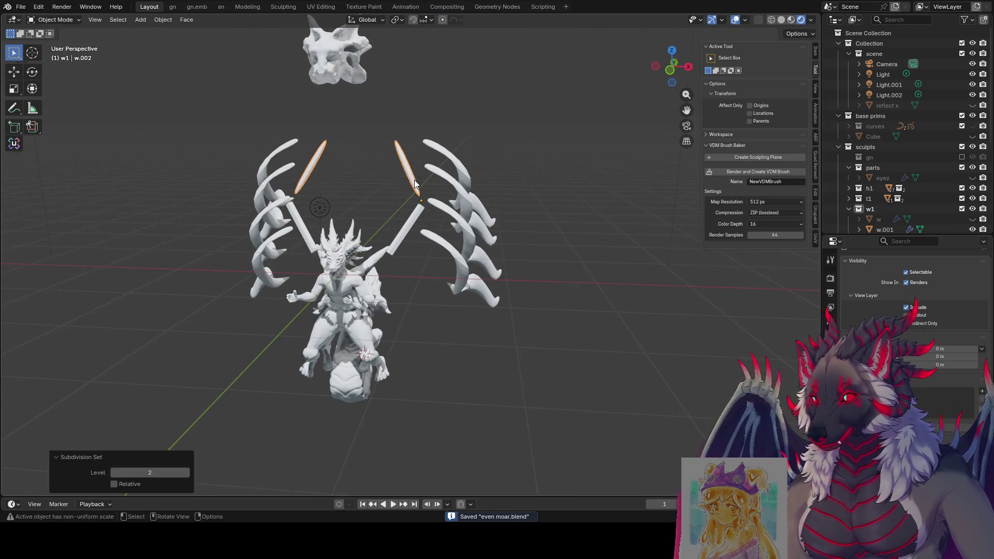
left_click(413, 185)
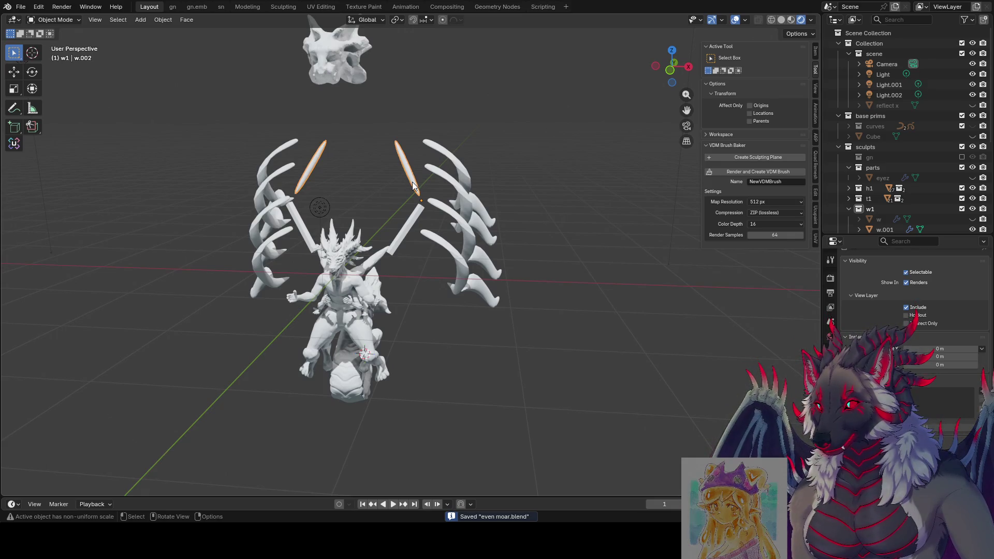
Step: Add a loop cut near each strut's lower end and scale it with sphere falloff
key("Tab")
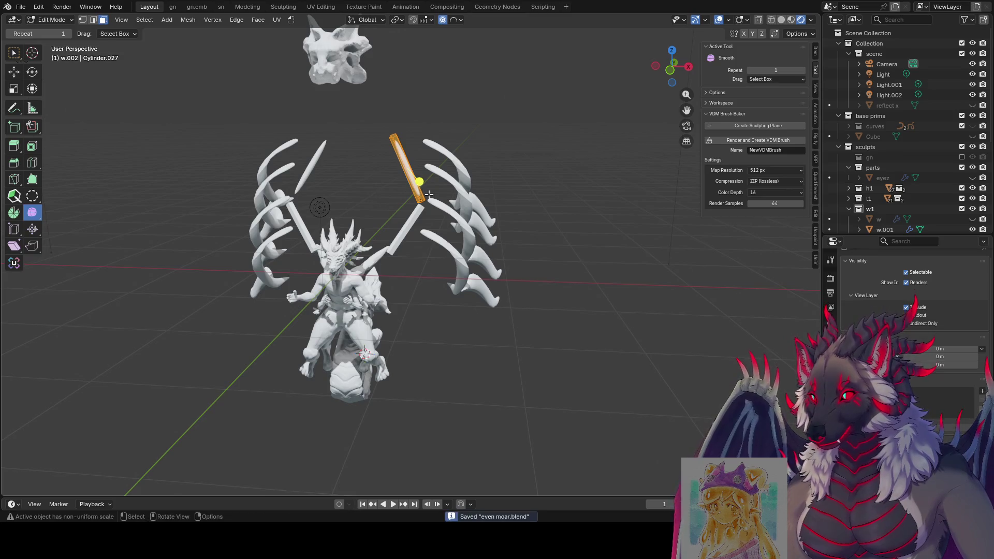
middle_click_drag(429, 194, 420, 196)
key("2")
left_click(416, 199, "alt")
key("g")
key("g")
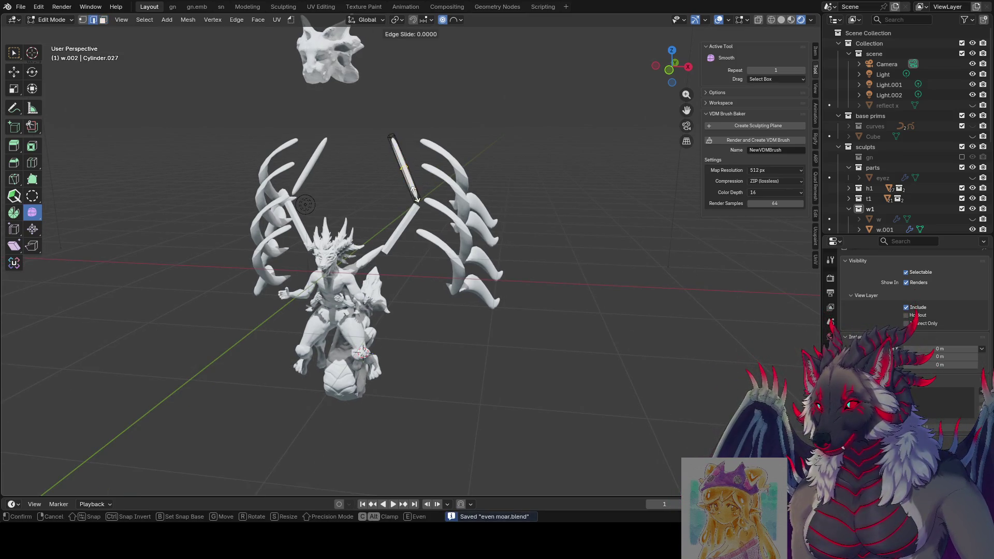
left_click(423, 215)
key("s")
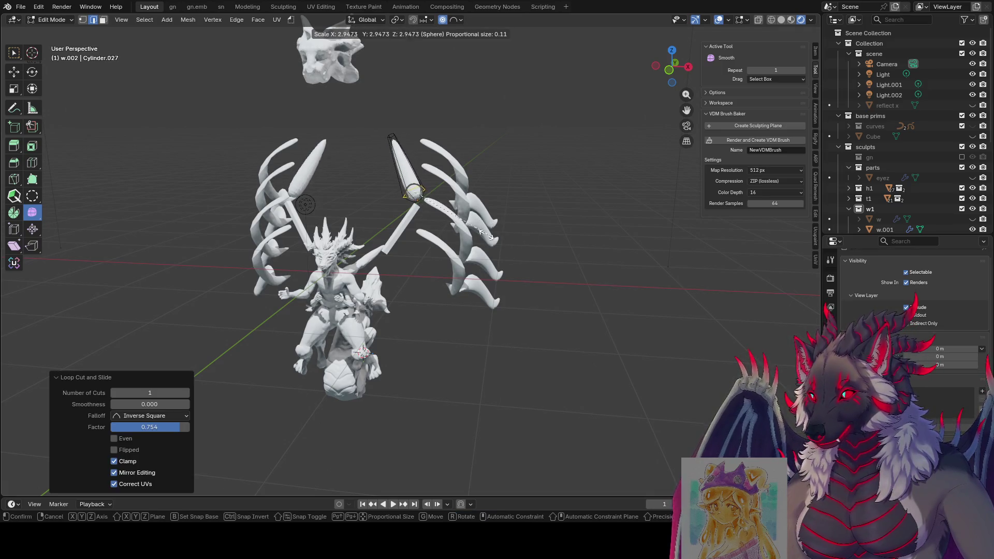
left_click(472, 231)
Step: Undo the last edit, check the struts around the figure, and save the file
middle_click_drag(472, 231, 386, 223)
key("ctrl+z")
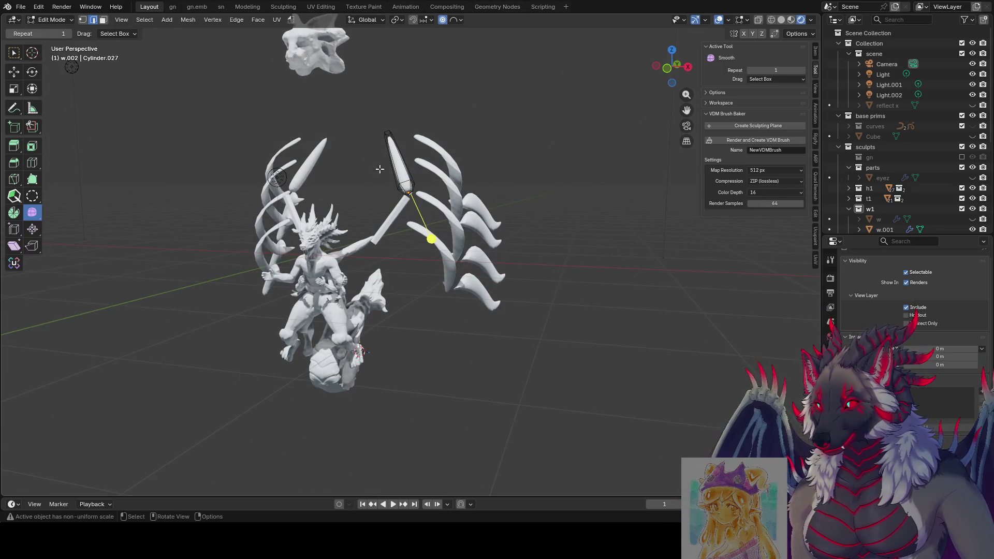
middle_click_drag(379, 169, 402, 224)
key("ctrl+s")
Step: Add a new edge loop to the lower right wing strut
key("Tab")
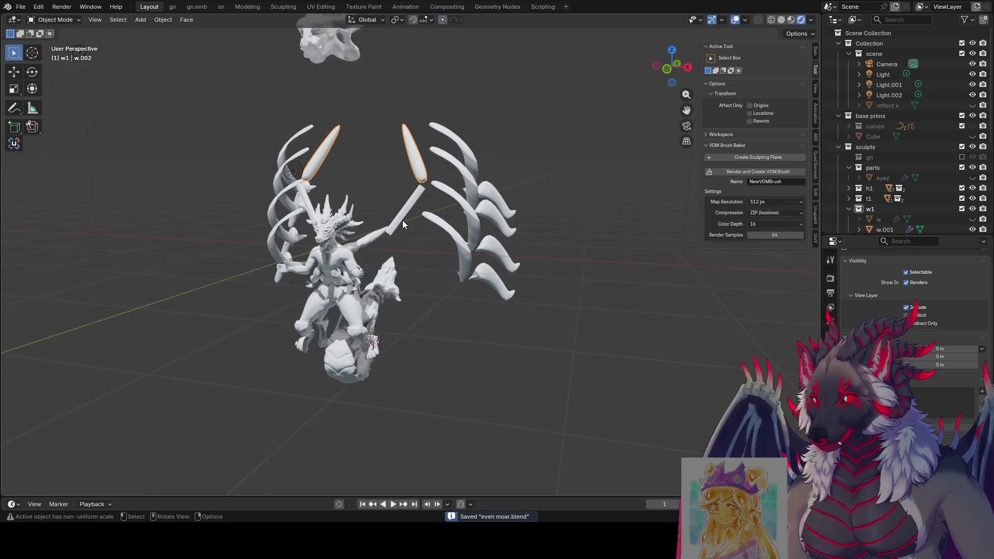
left_click(402, 224)
key("Tab")
key("ctrl+r")
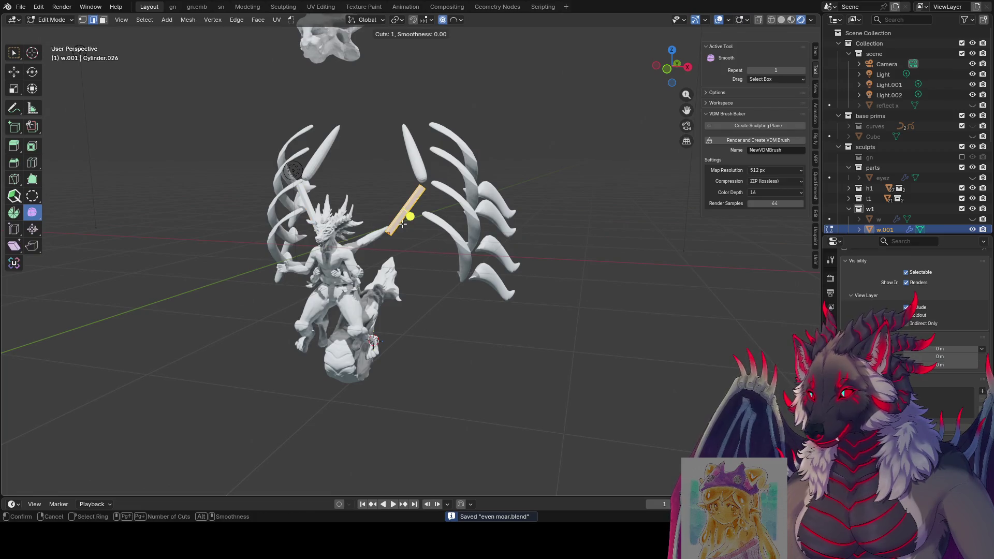
left_click(401, 225)
left_click(383, 241)
middle_click_drag(383, 241, 437, 247)
Step: Widen the right lower strut's loop along X with falloff, then rotate it
key("Tab")
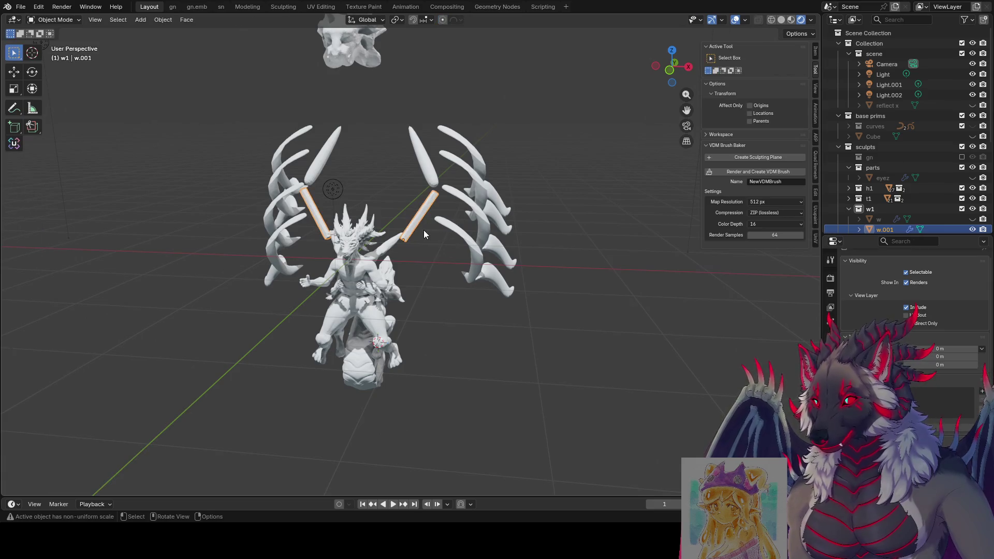
left_click(424, 230)
key("Tab")
key("s")
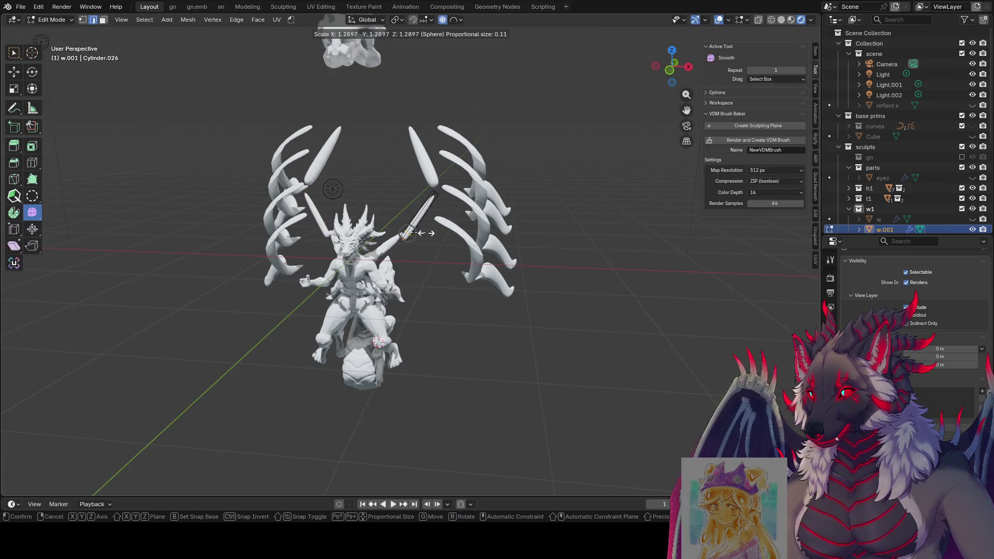
key("x")
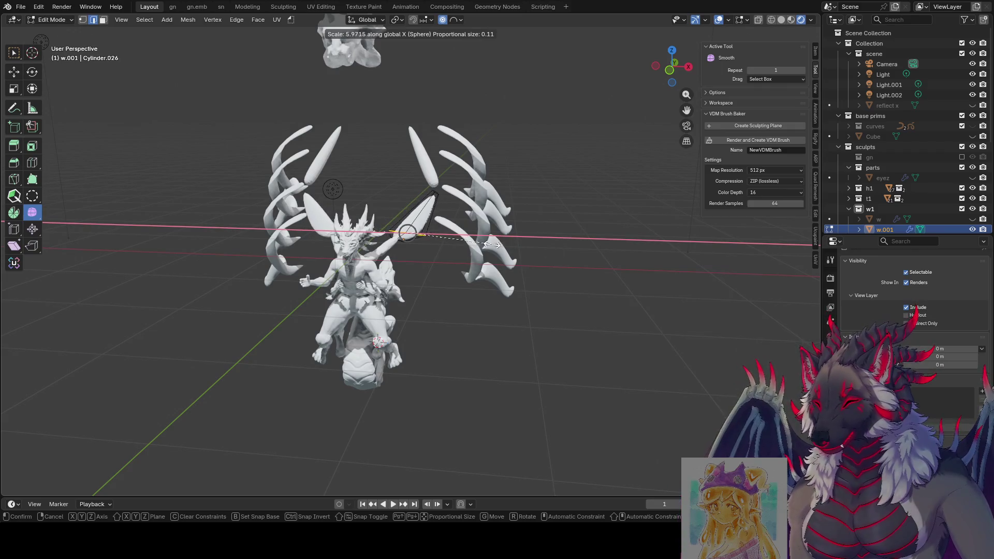
left_click(492, 245)
key("r")
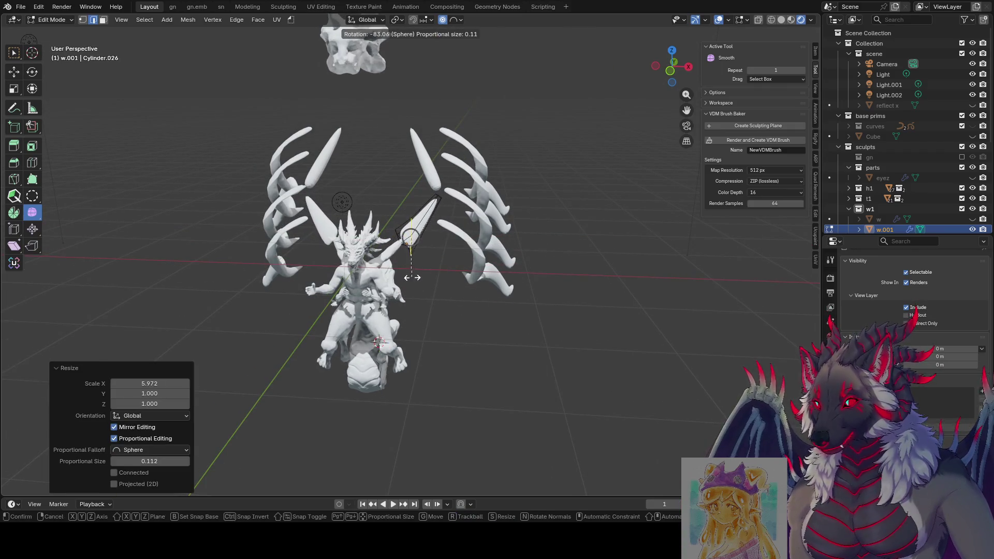
left_click(429, 274)
middle_click_drag(429, 273, 457, 262)
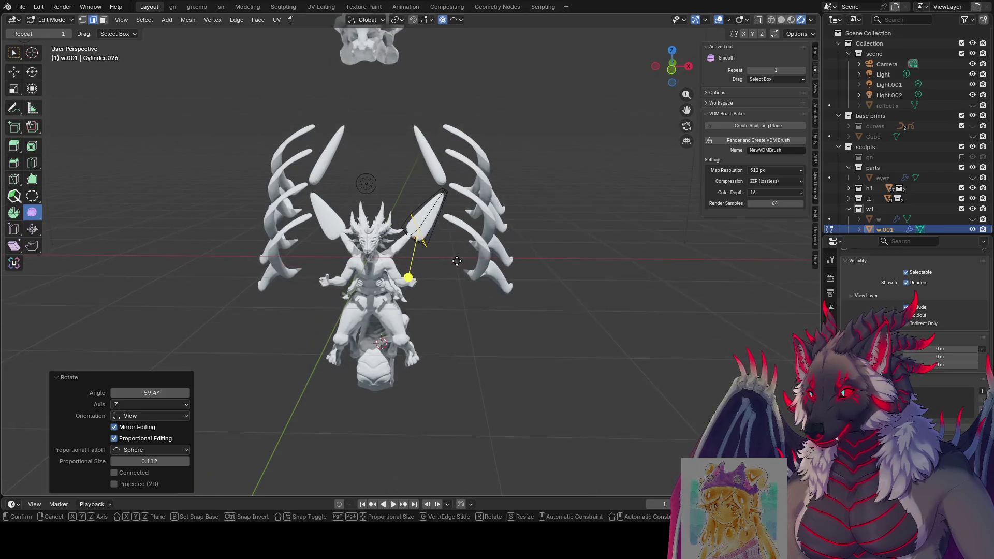
Step: Narrow the piece along its local X axis and slide the edge loop along the strut
key("g")
key("g")
right_click(459, 256)
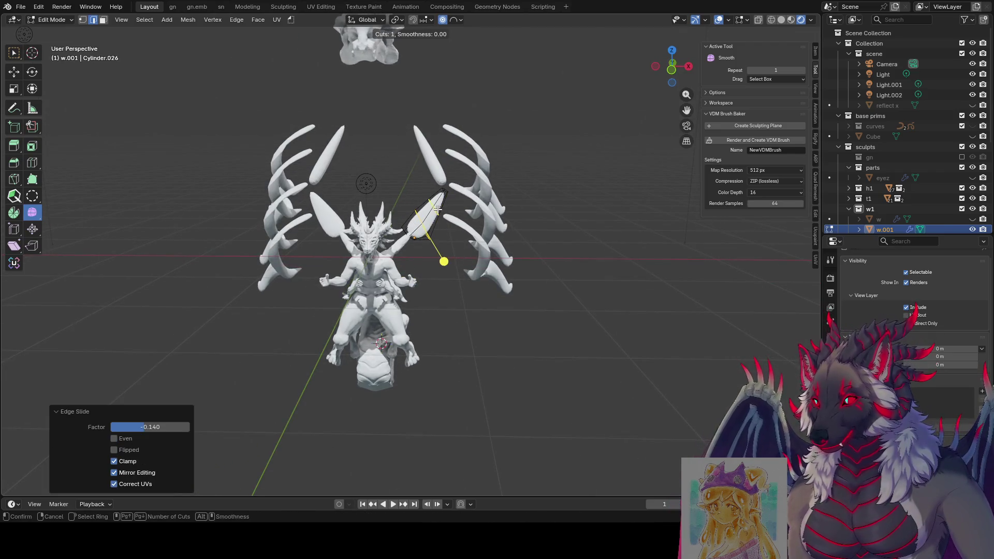
key("s")
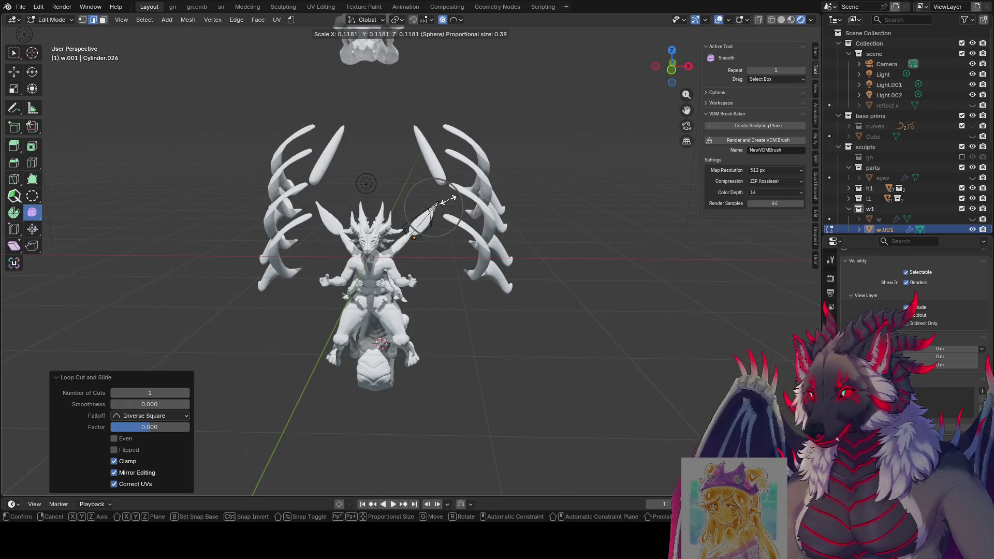
key("x")
key("x")
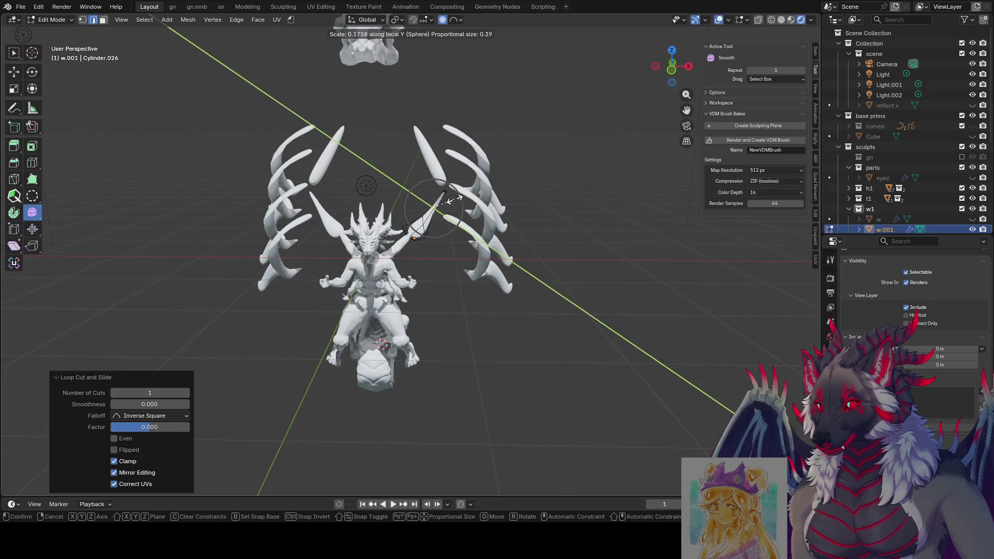
left_click(477, 197)
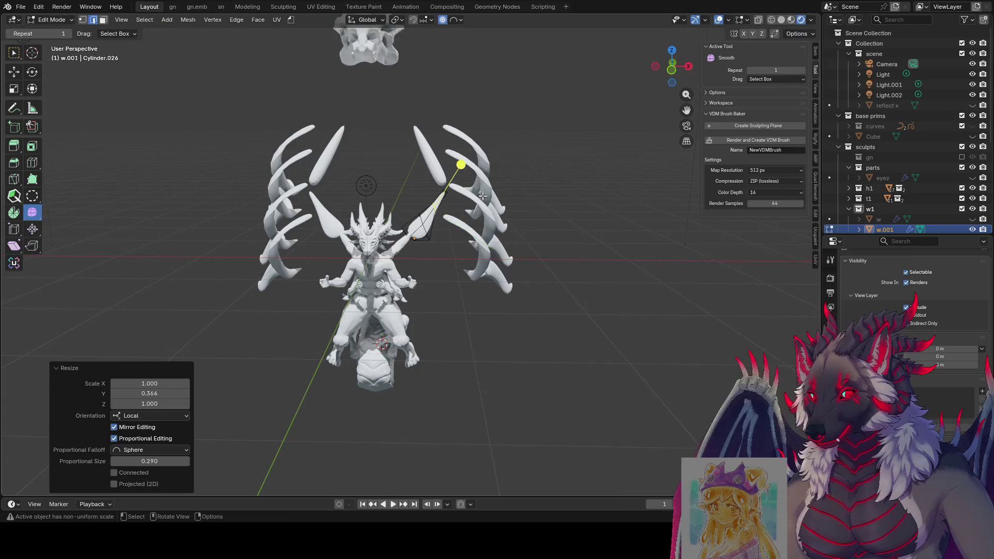
key("g")
key("g")
left_click(476, 206)
Step: Rotate the flap vertices about global X and widen the flap along local X
key("r")
key("x")
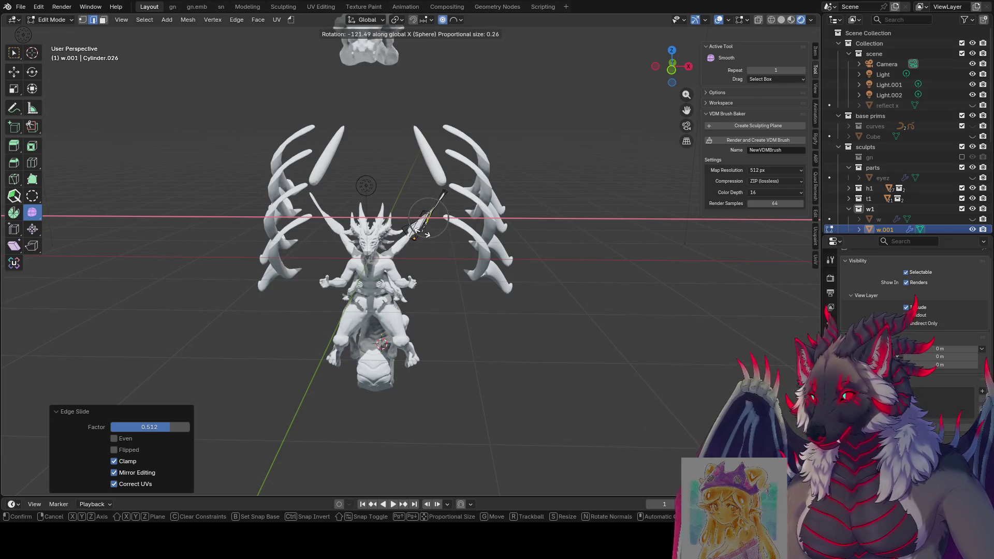
middle_click_drag(425, 232, 435, 222)
key("s")
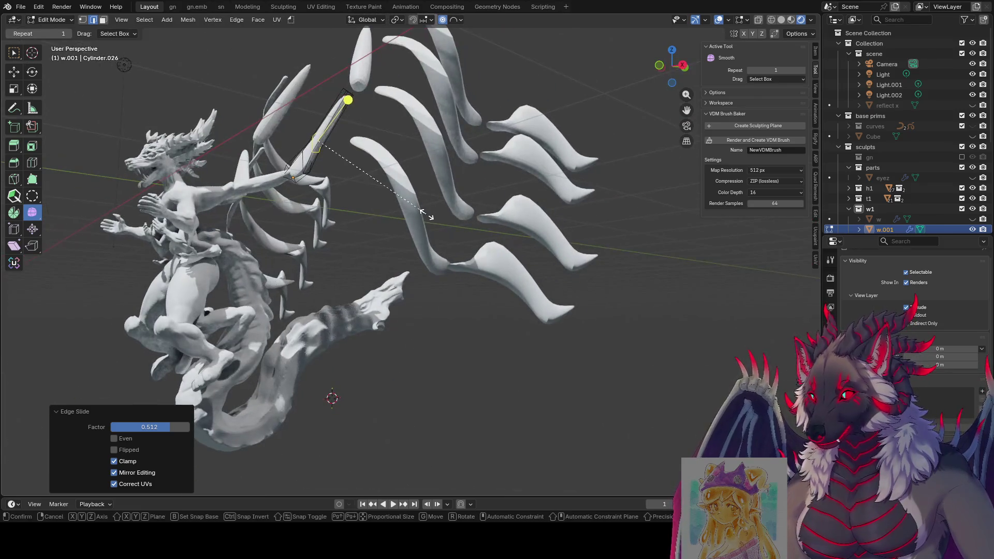
key("y")
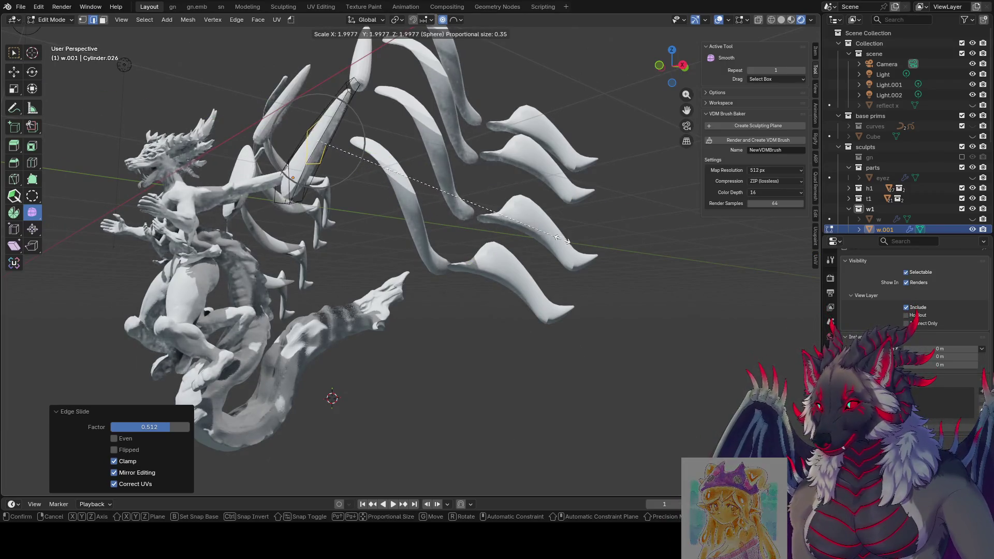
key("y")
key("y")
key("y")
key("y")
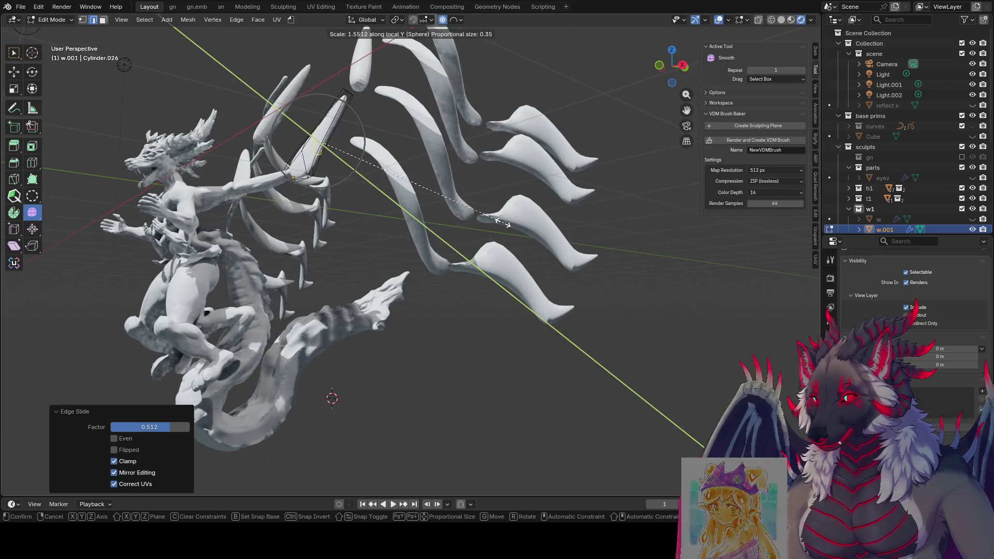
key("x")
key("x")
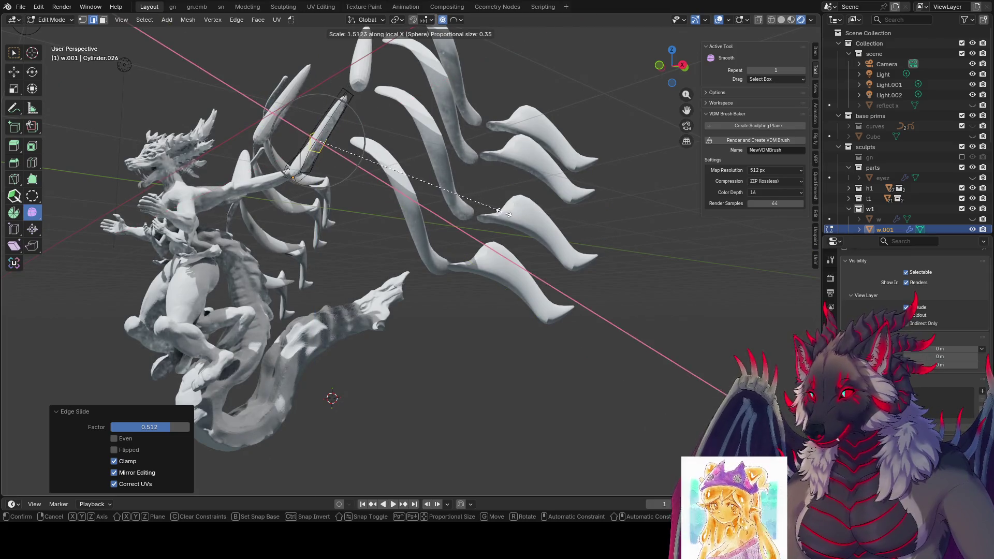
left_click(660, 233)
middle_click_drag(543, 208, 372, 212)
Step: Move the shoulder flap vertices with sphere falloff, raising the tip up and left
key("g")
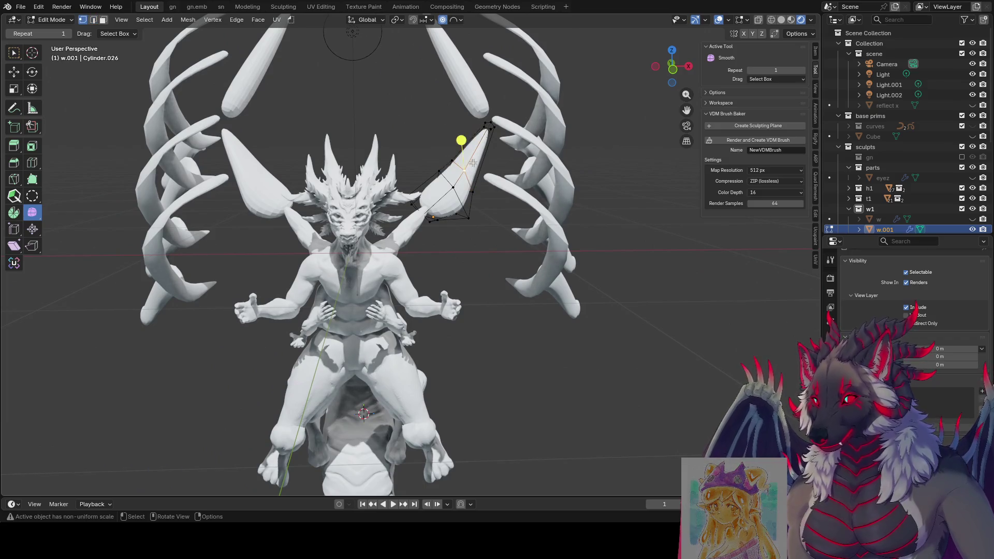
middle_click_drag(472, 163, 455, 164)
key("g")
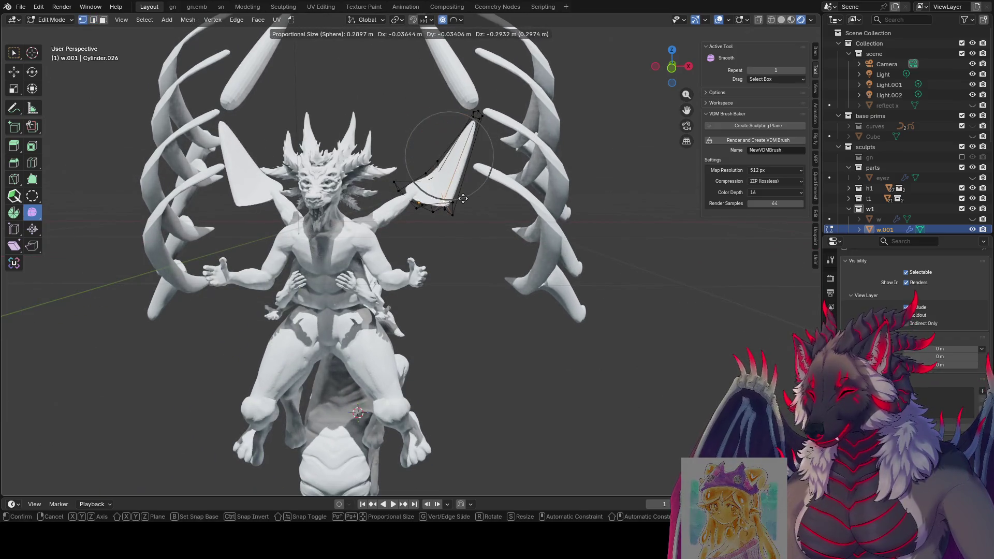
left_click(440, 119)
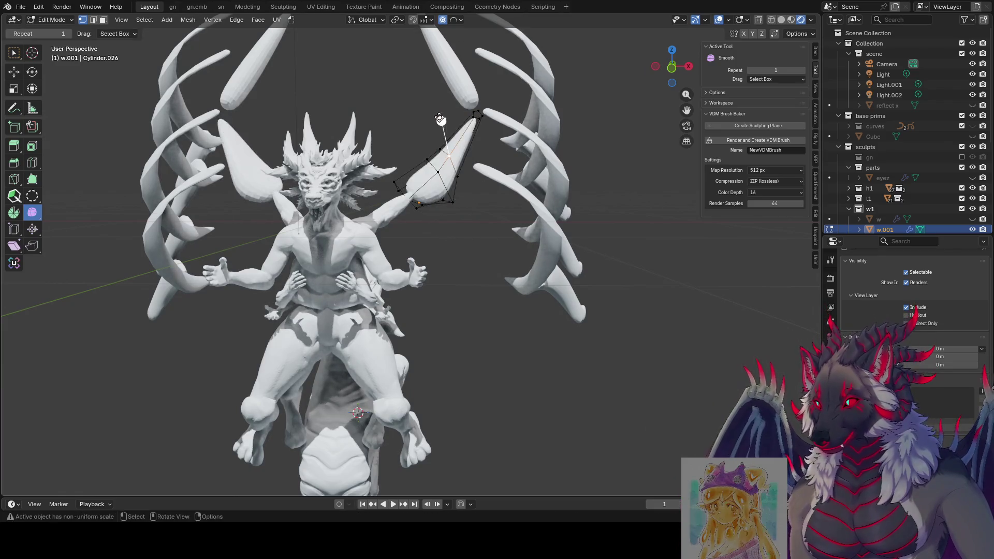
middle_click_drag(440, 119, 396, 117)
middle_click_drag(325, 155, 458, 204)
key("g")
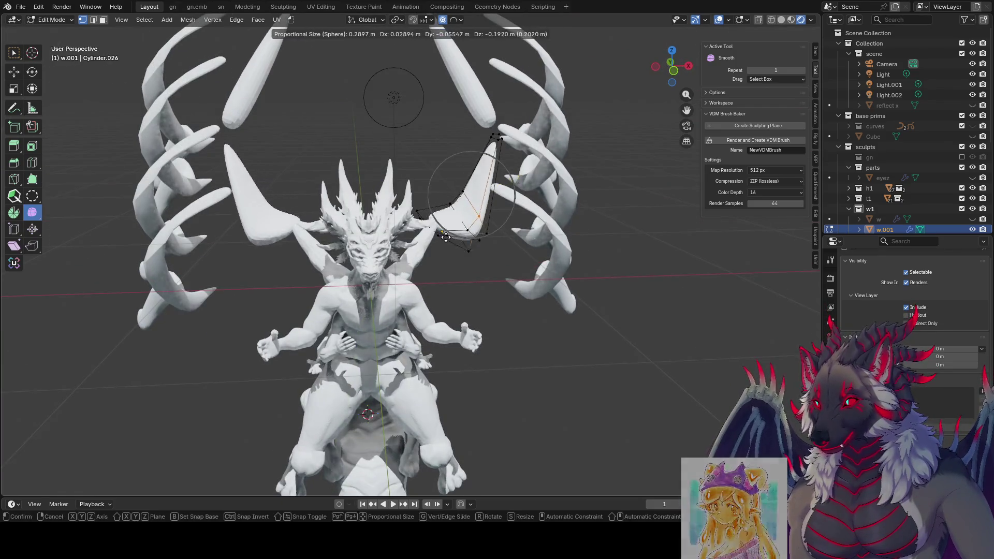
left_click(466, 258)
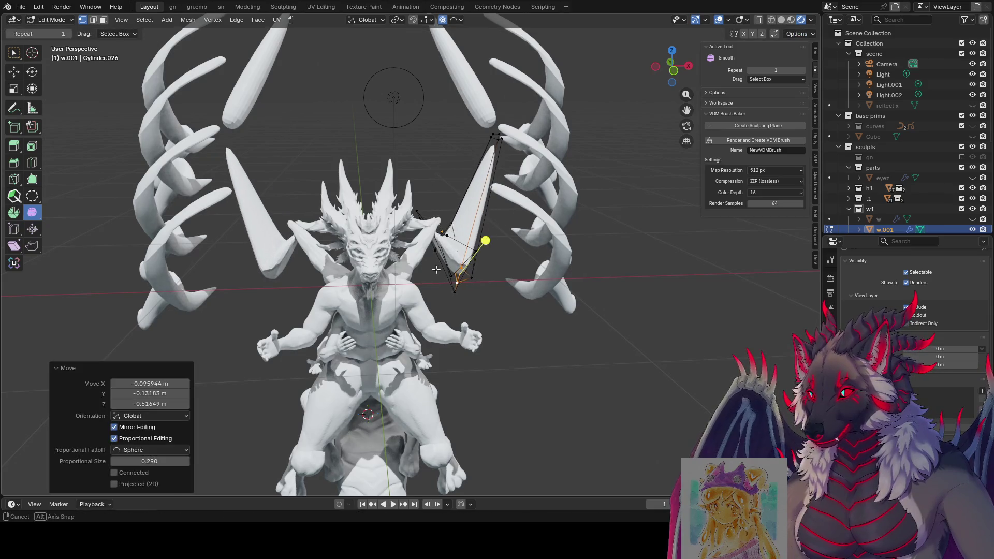
middle_click_drag(484, 240, 451, 235)
Step: Pull the flap vertices downward and reshape them into a curved fin
key("g")
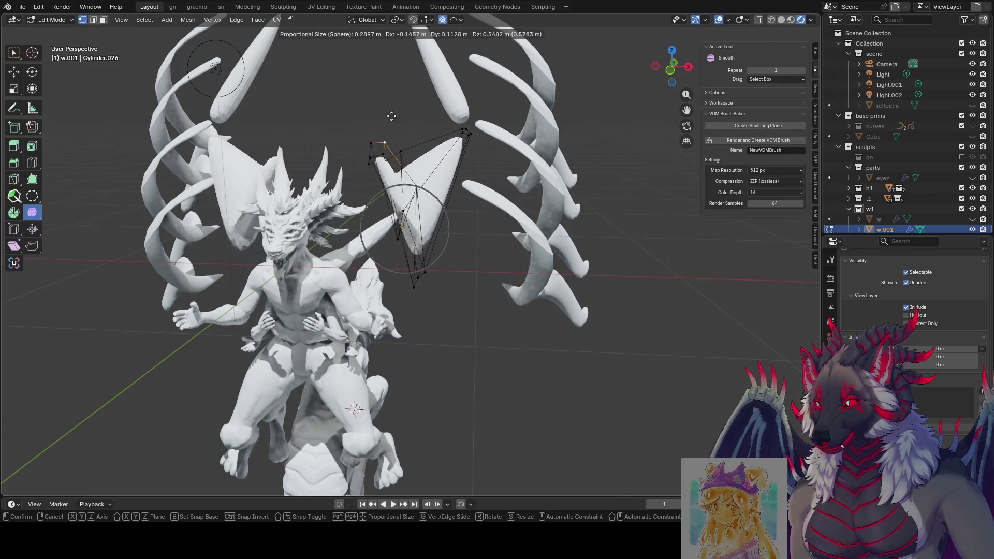
left_click(496, 137)
scroll(466, 155, "down", 5)
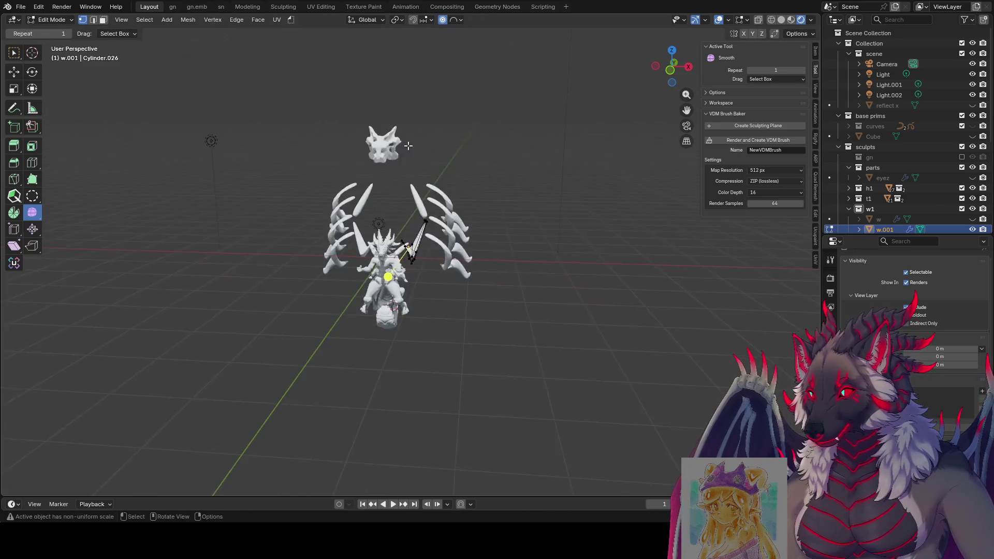
middle_click_drag(455, 151, 431, 140)
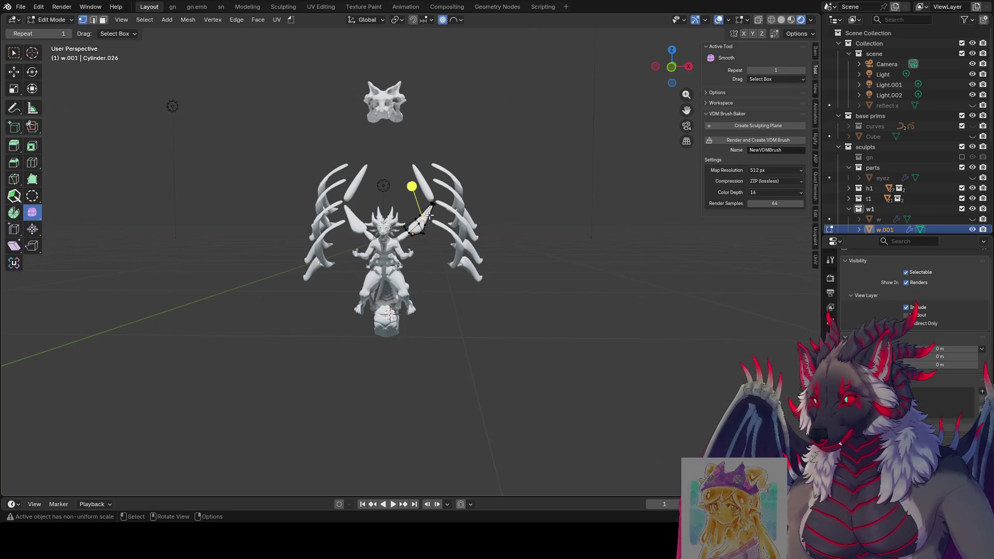
key("g")
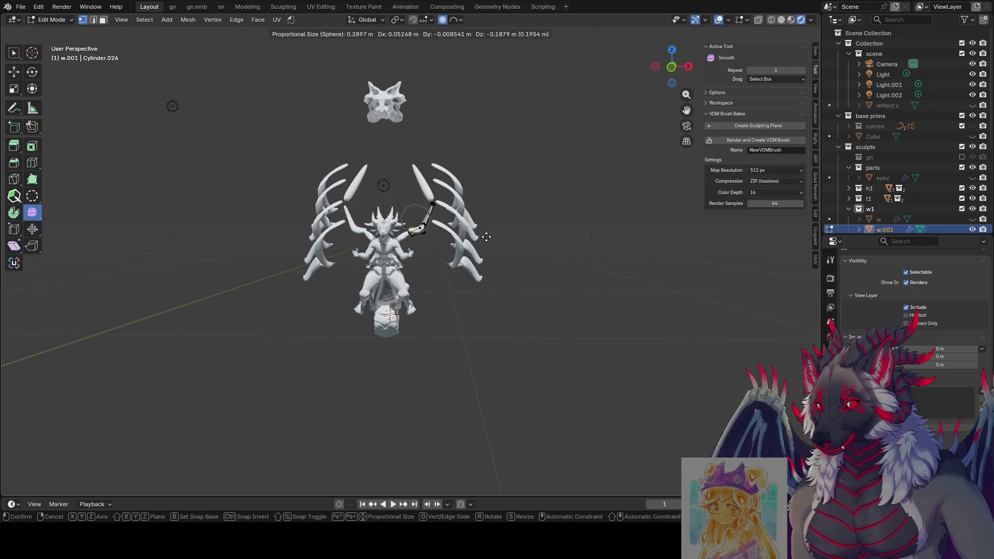
left_click(355, 160)
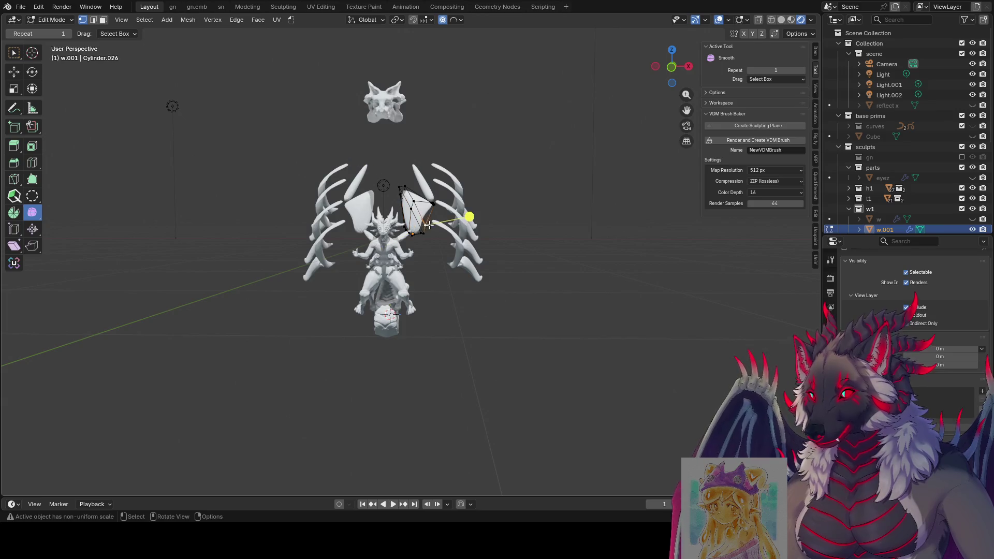
key("g")
left_click(442, 185)
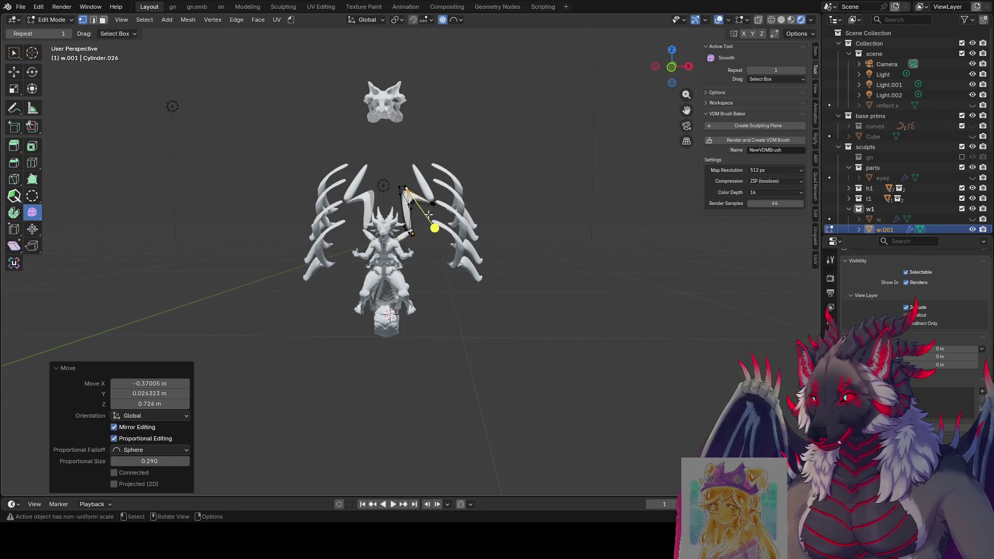
Step: Make final soft-falloff adjustments to the flap shape and return to Object Mode
key("g")
left_click(446, 229)
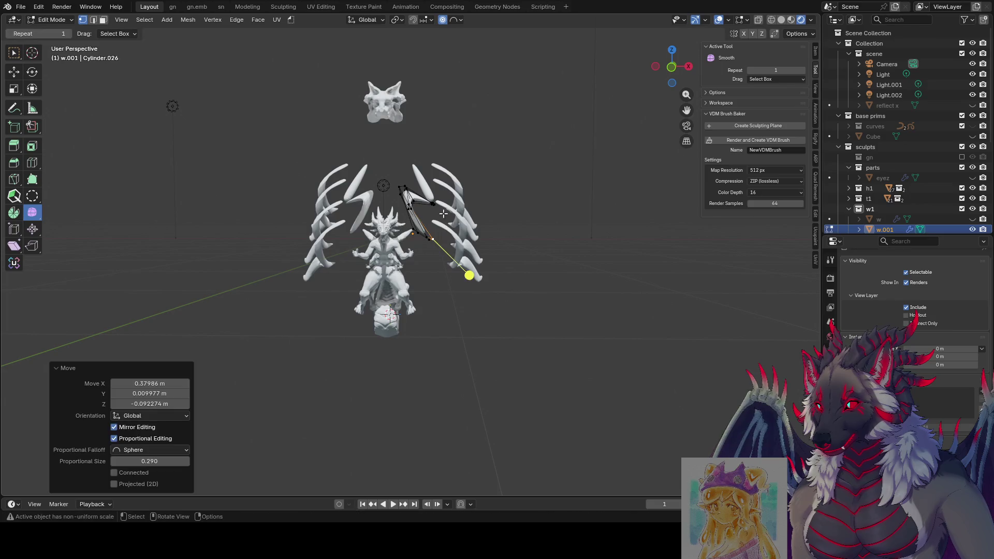
key("g")
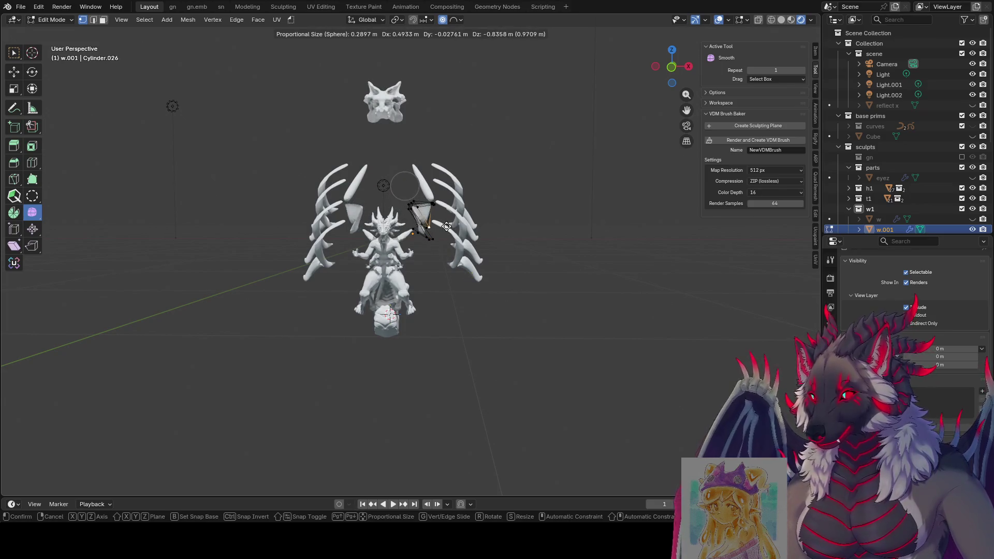
left_click(451, 211)
mouse_move(451, 211)
middle_mouse_down()
mouse_move(425, 244)
mouse_move(583, 169)
mouse_move(725, 195)
mouse_move(595, 157)
mouse_move(424, 203)
mouse_move(458, 209)
mouse_move(407, 195)
mouse_move(436, 147)
middle_mouse_up()
key("Tab")
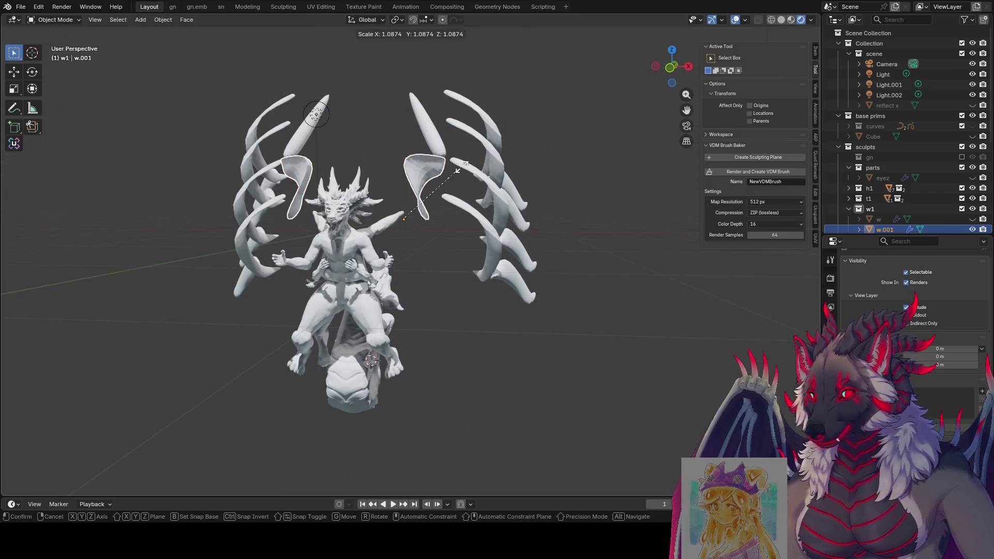
Step: Back in Edit Mode, reposition the flap and tip vertices of the shoulder strut, then save the file
key("Tab")
key("s")
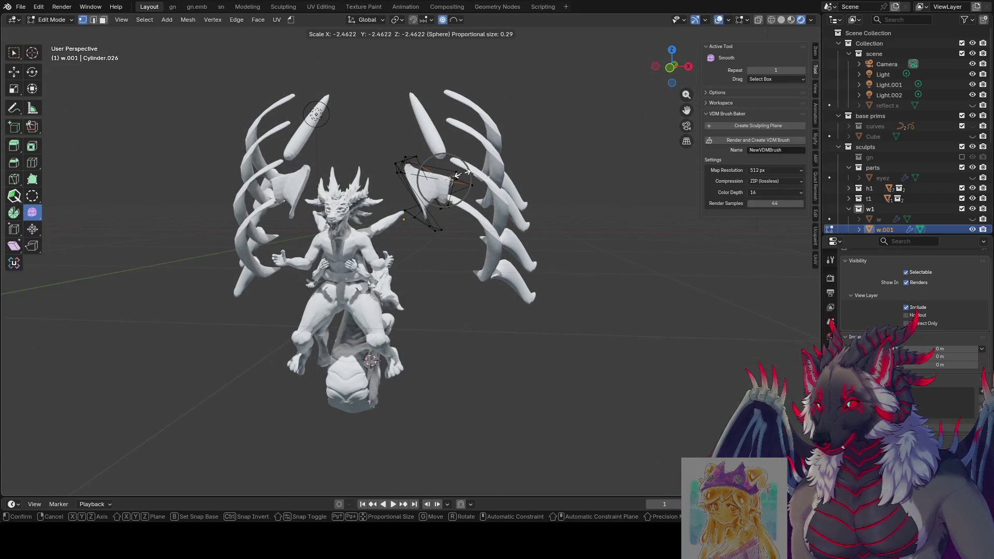
right_click(397, 194)
middle_click_drag(428, 166, 435, 167)
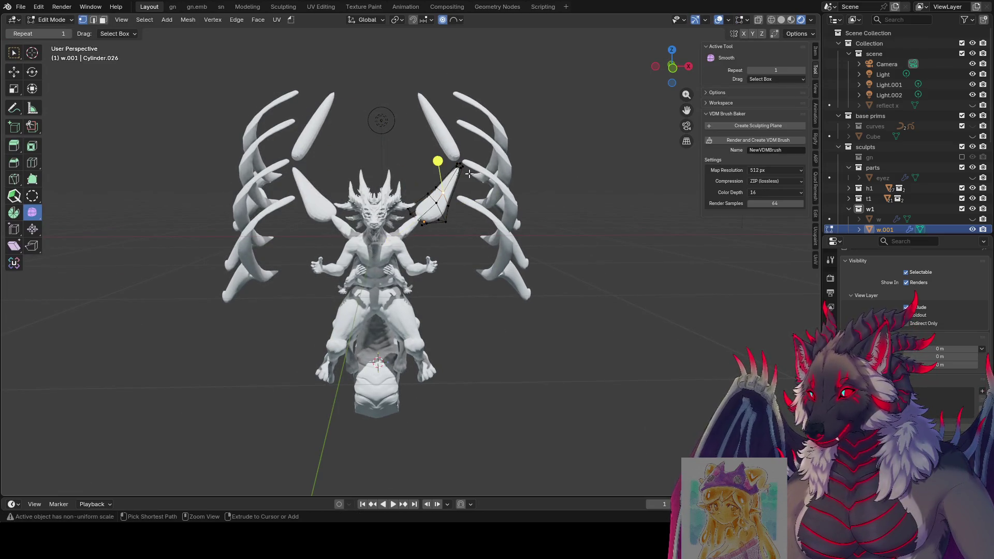
mouse_move(475, 172)
middle_mouse_down()
mouse_move(424, 177)
mouse_move(413, 202)
middle_mouse_up()
key("g")
left_click(402, 166)
key("g")
left_click(415, 207)
key("ctrl+s")
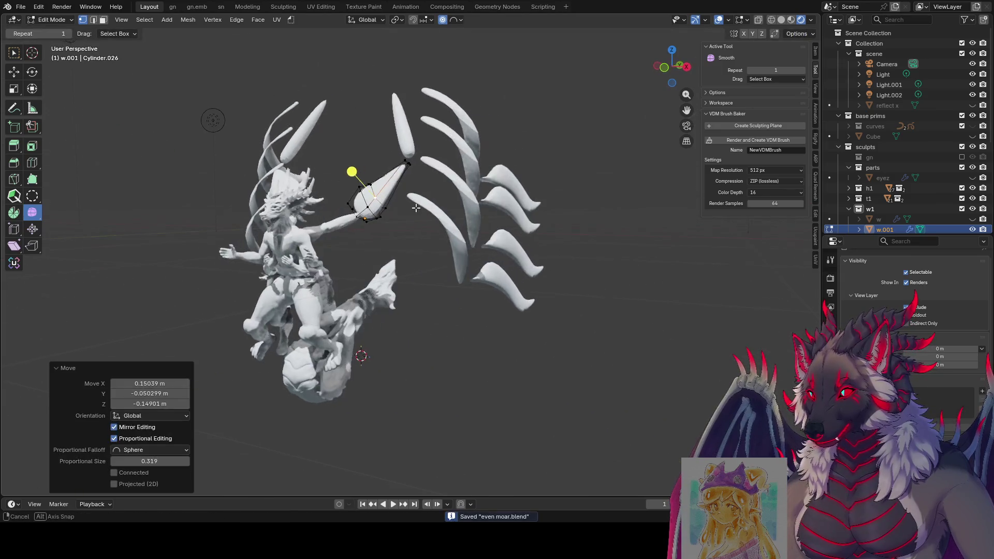
Step: Bend the flap tip upward and add an extra edge loop across the flap
key("g")
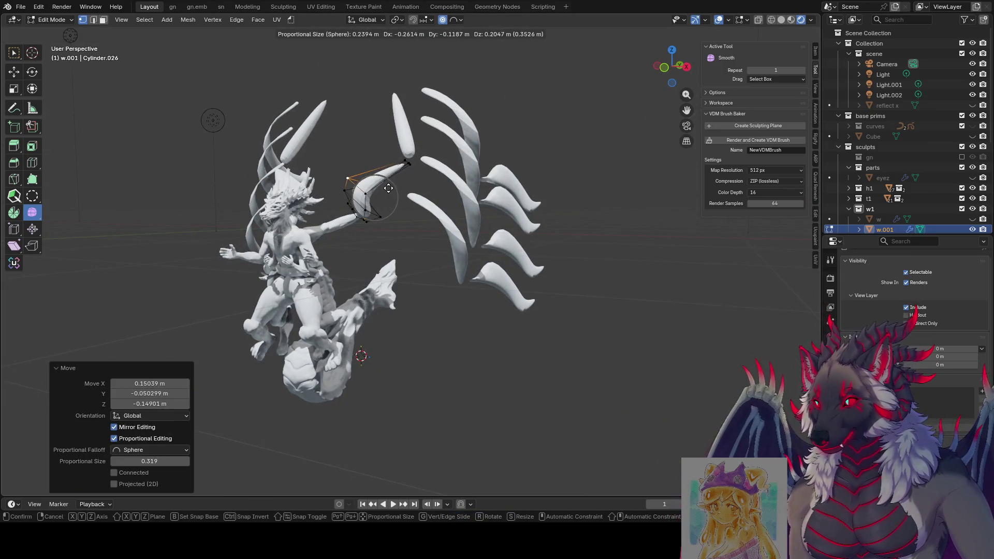
mouse_move(388, 187)
middle_mouse_down()
mouse_move(464, 192)
mouse_move(445, 193)
middle_mouse_up()
left_click(444, 185)
key("ctrl+r")
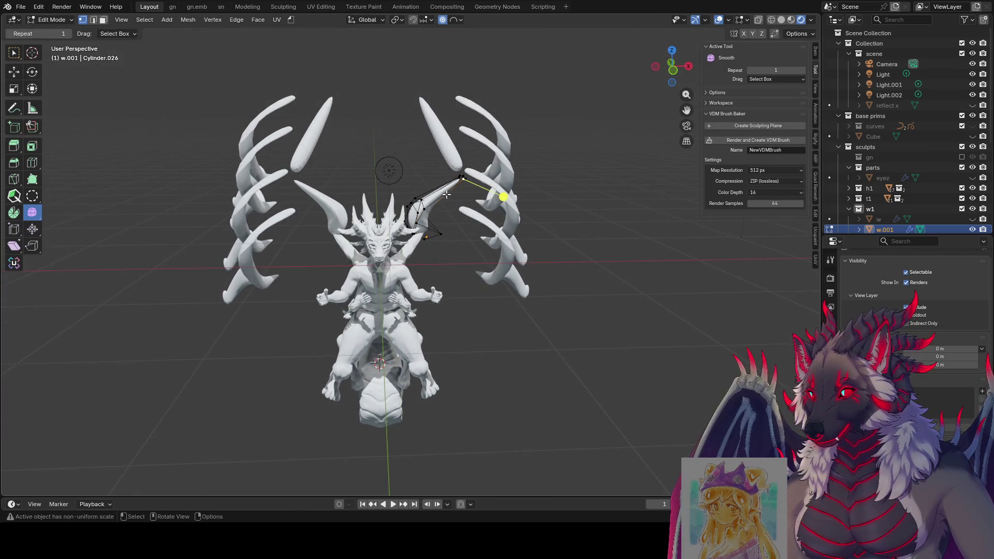
left_click(445, 192)
left_click(451, 199)
key("g")
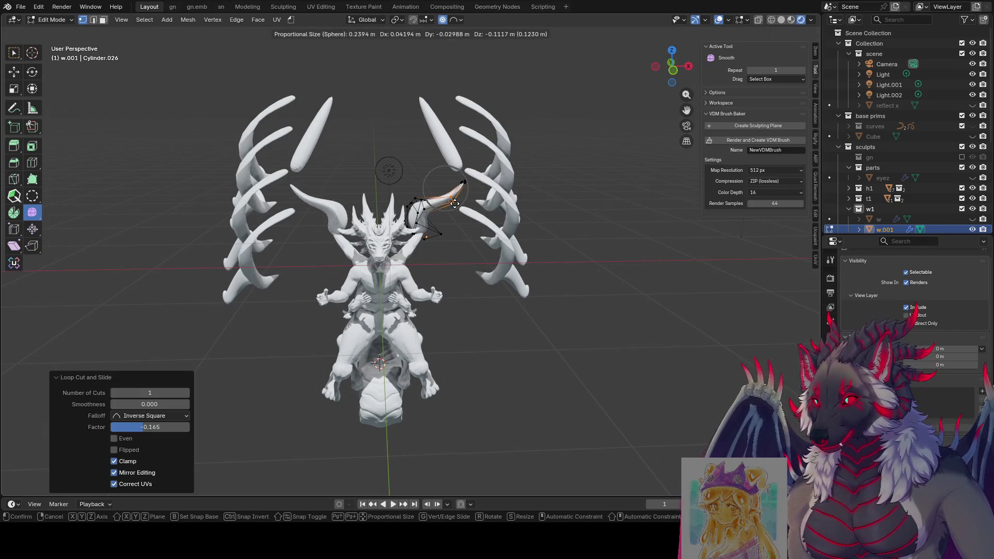
left_click(455, 202)
Step: Rotate the flap tip 56.1°, then 45.5°, and shift the strut vertices
key("r")
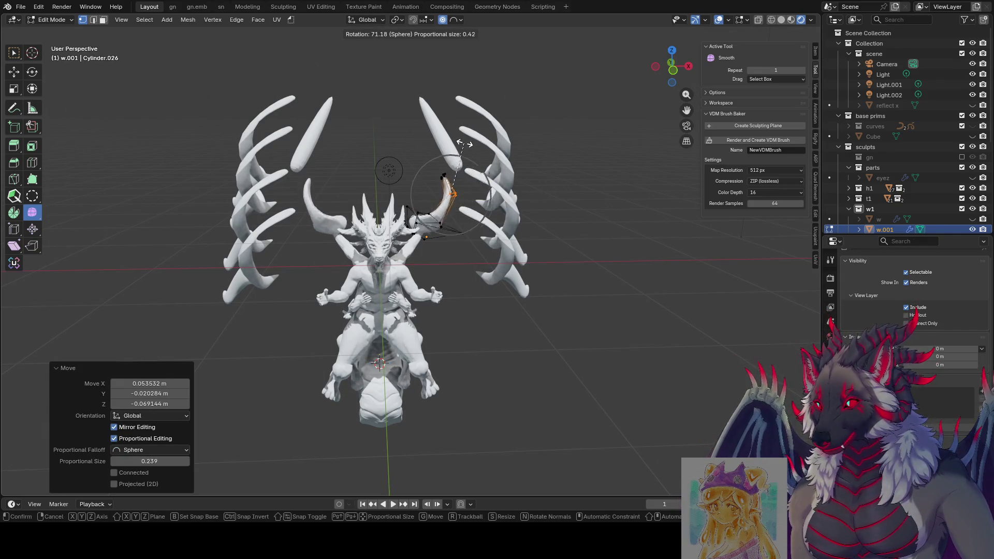
left_click(476, 152)
middle_click_drag(491, 169, 395, 135)
key("r")
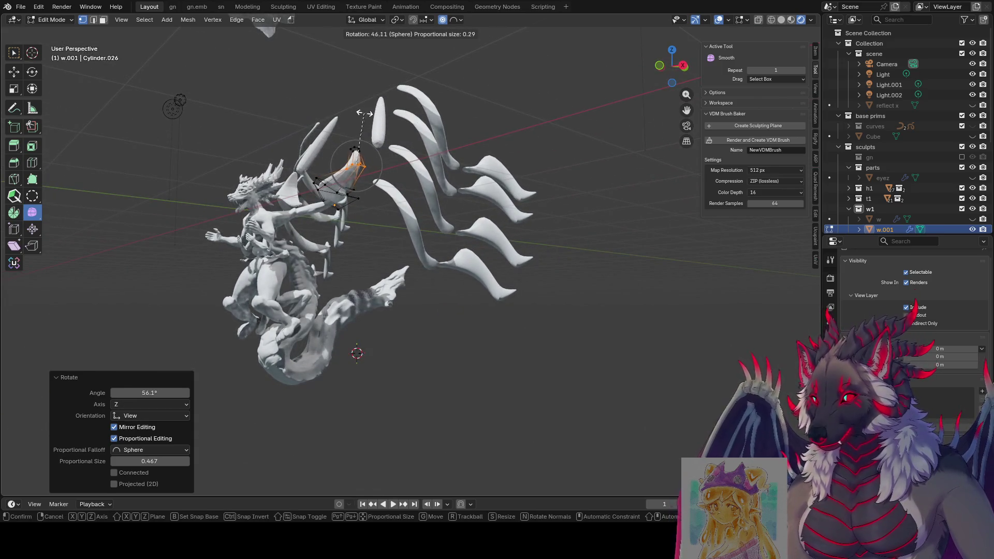
left_click(360, 117)
key("g")
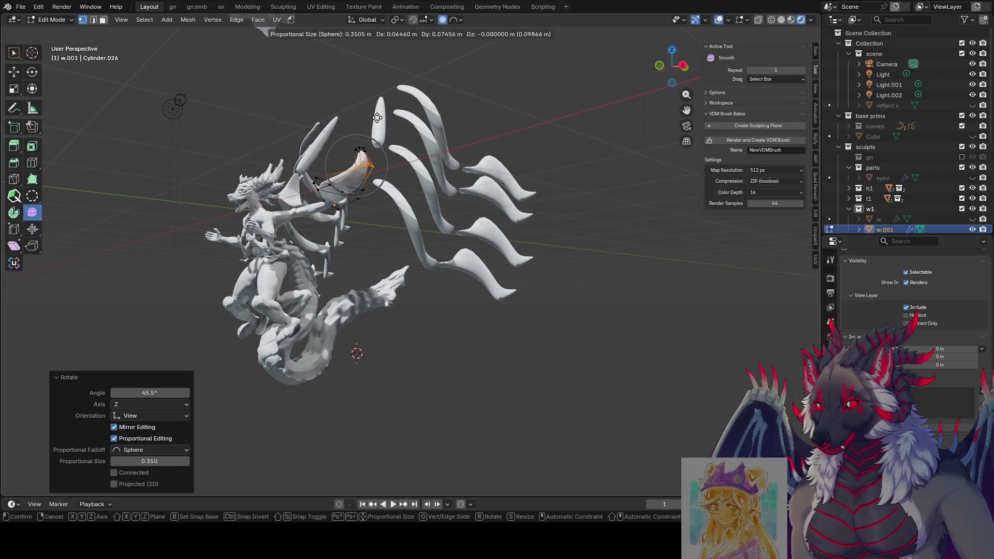
left_click(388, 112)
mouse_move(389, 112)
middle_mouse_down()
mouse_move(442, 177)
mouse_move(523, 182)
mouse_move(503, 191)
middle_mouse_up()
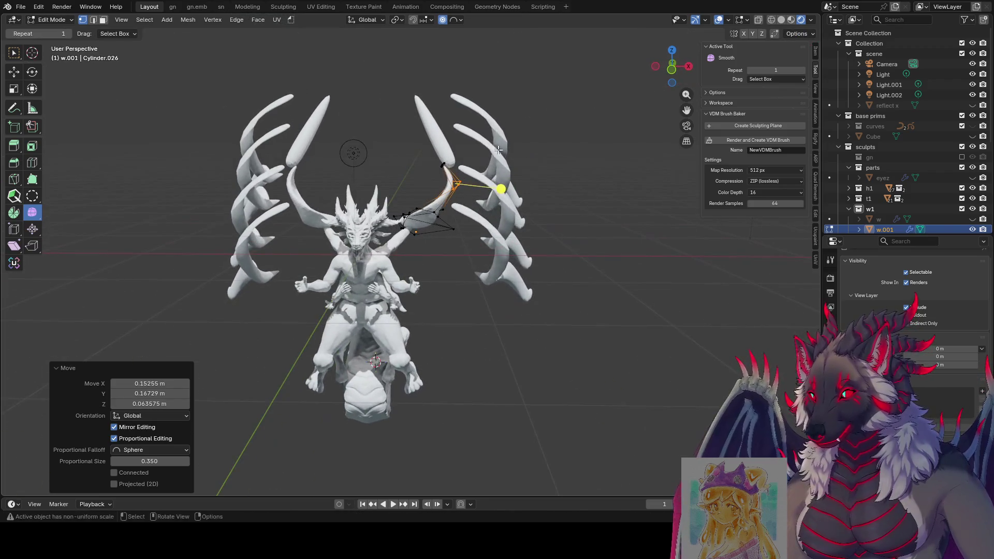
Step: Rotate and move the strut tip with sphere falloff, ending at a 24.9° upward tilt
key("r")
left_click(472, 158)
key("g")
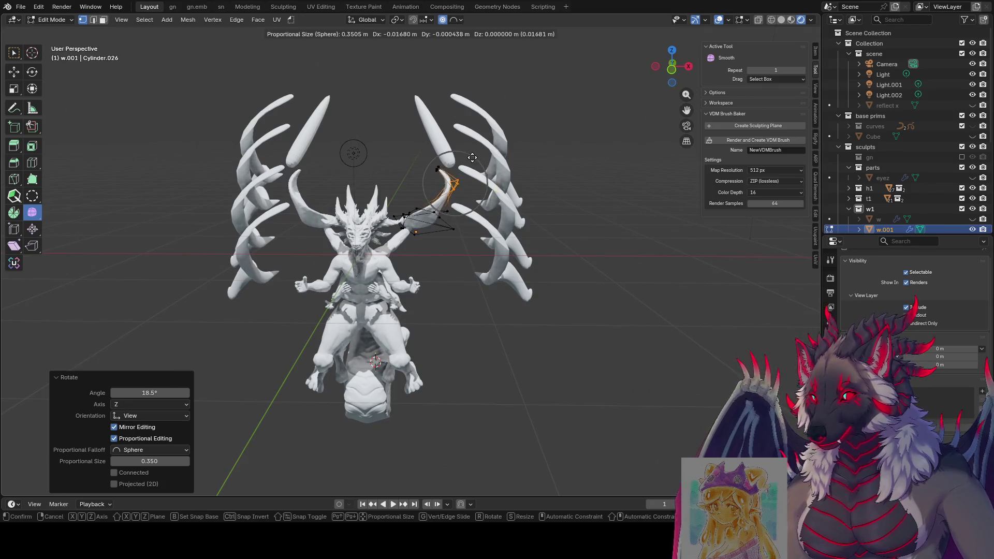
left_click(458, 148)
key("r")
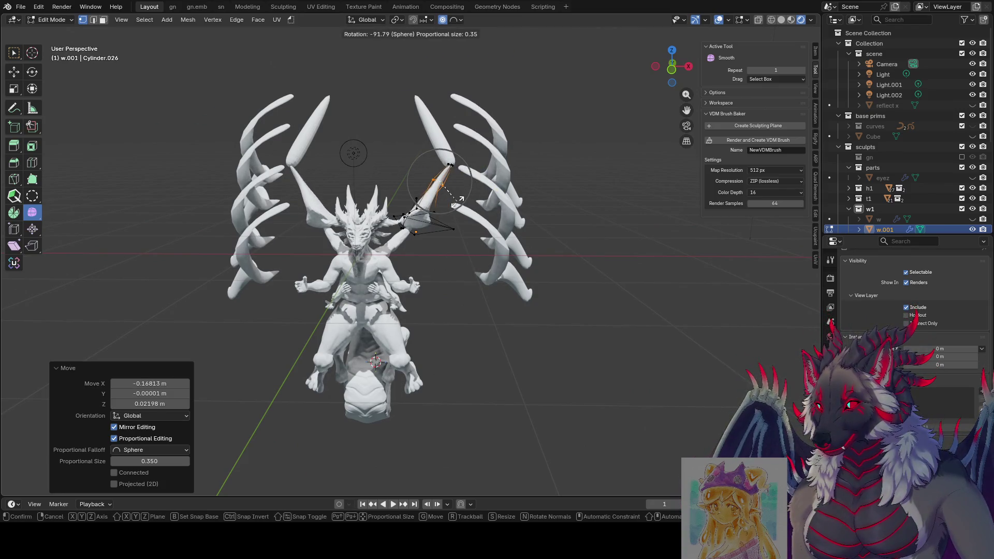
left_click(448, 182)
mouse_move(448, 182)
middle_mouse_down()
mouse_move(393, 151)
mouse_move(510, 200)
mouse_move(541, 190)
middle_mouse_up()
key("r")
left_click(391, 147)
scroll(470, 197, "up", 3)
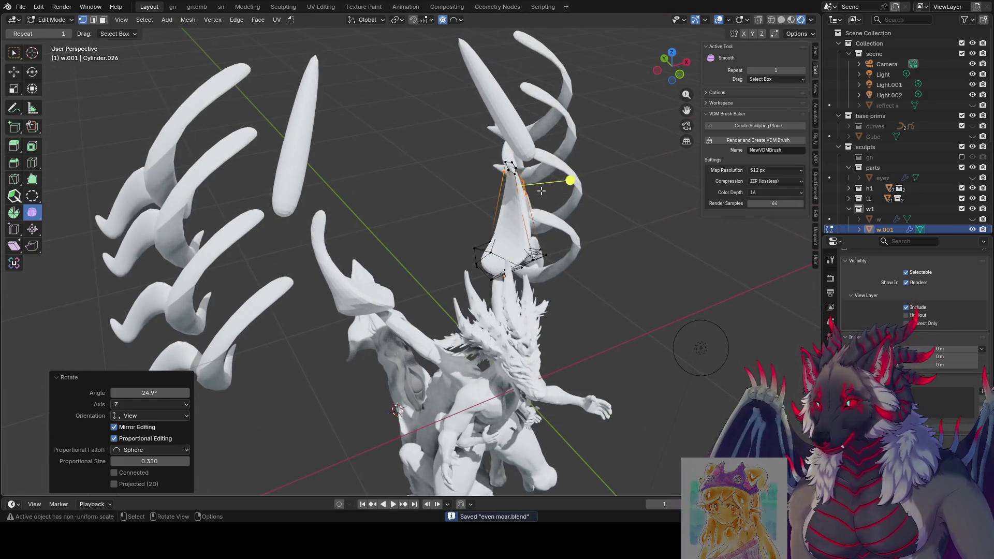
Step: Add a centre edge loop to the piece, scale its vertices, and shift them along X
key("ctrl+r")
left_click(499, 253)
mouse_move(500, 253)
middle_mouse_down()
mouse_move(516, 195)
mouse_move(536, 211)
middle_mouse_up()
key("s")
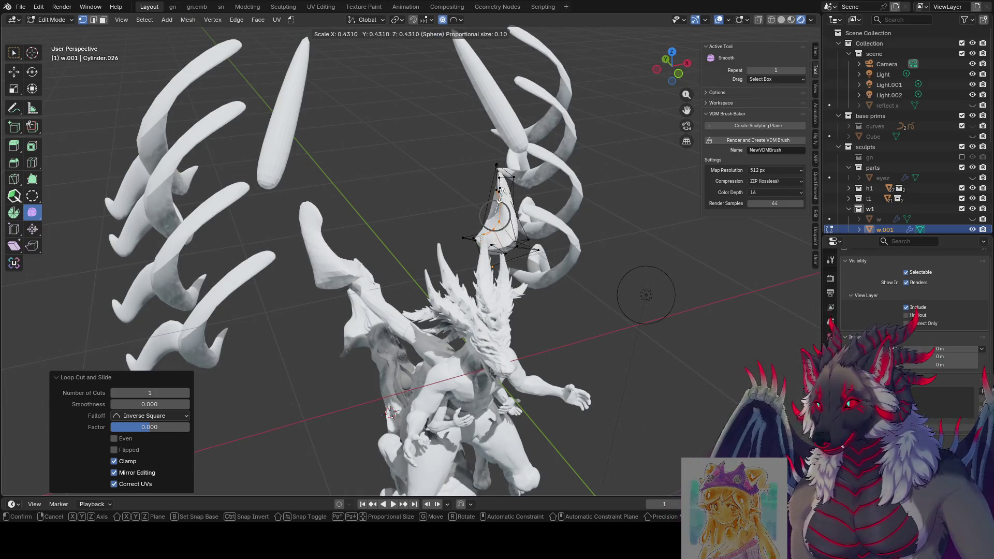
left_click(544, 196)
mouse_move(543, 197)
middle_mouse_down()
mouse_move(451, 198)
mouse_move(497, 186)
middle_mouse_up()
key("g")
key("x")
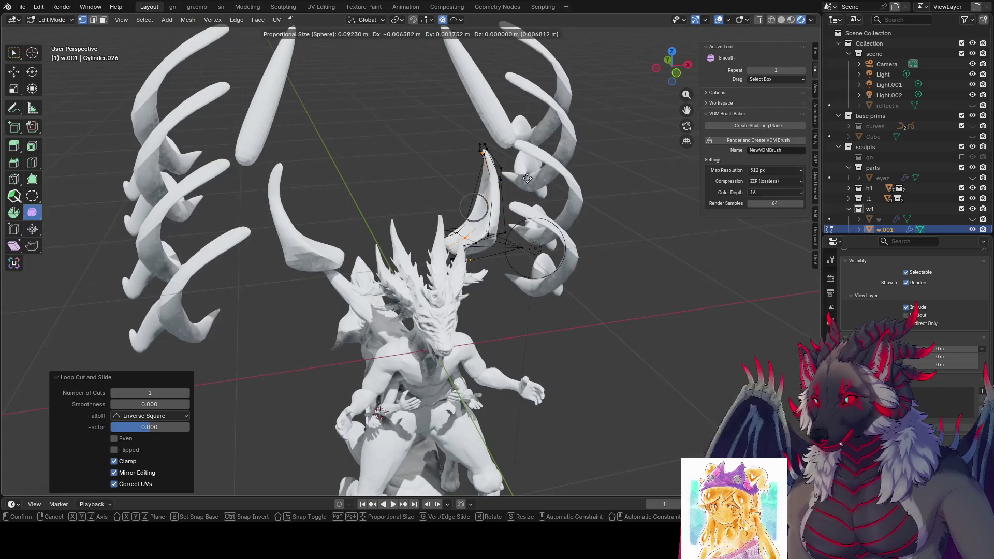
scroll(502, 180, "up", 5)
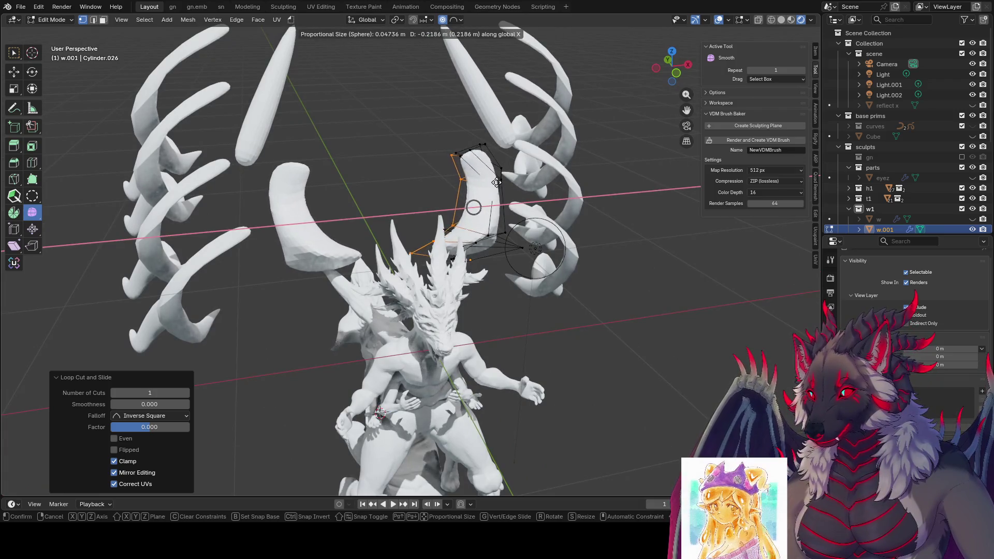
scroll(505, 181, "up", 8)
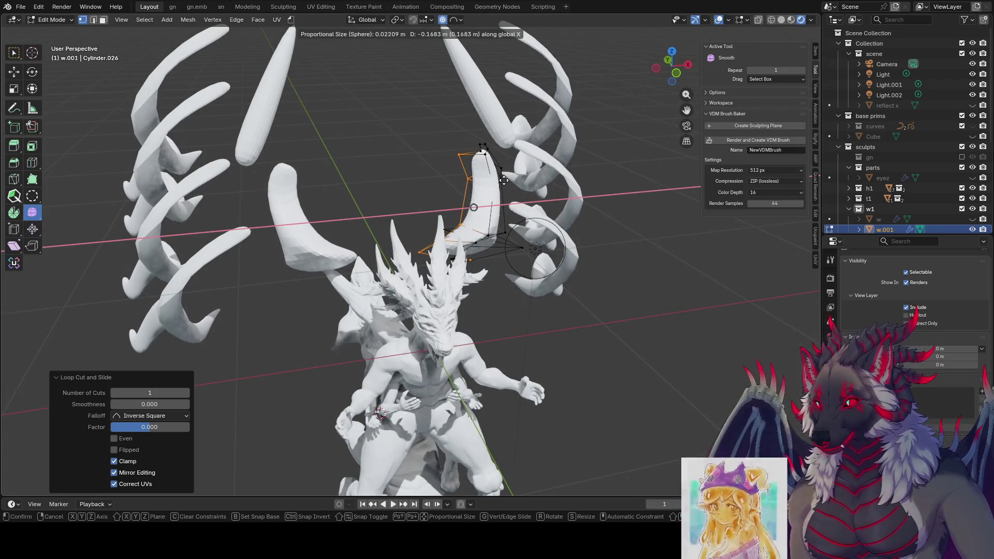
left_click(497, 183)
middle_click_drag(498, 183, 491, 195)
Step: Scale the w.001 fin tip up to 1.383 and rotate it -9.87°
key("s")
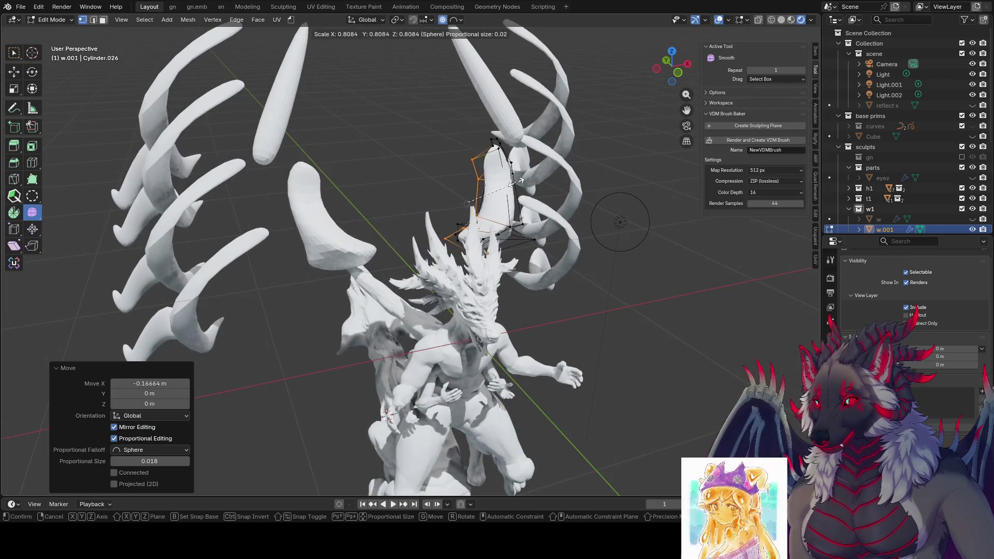
left_click(574, 186)
mouse_move(562, 190)
middle_mouse_down()
mouse_move(574, 216)
mouse_move(592, 195)
mouse_move(583, 210)
mouse_move(415, 191)
mouse_move(590, 160)
middle_mouse_up()
key("s")
left_click(582, 212)
key("r")
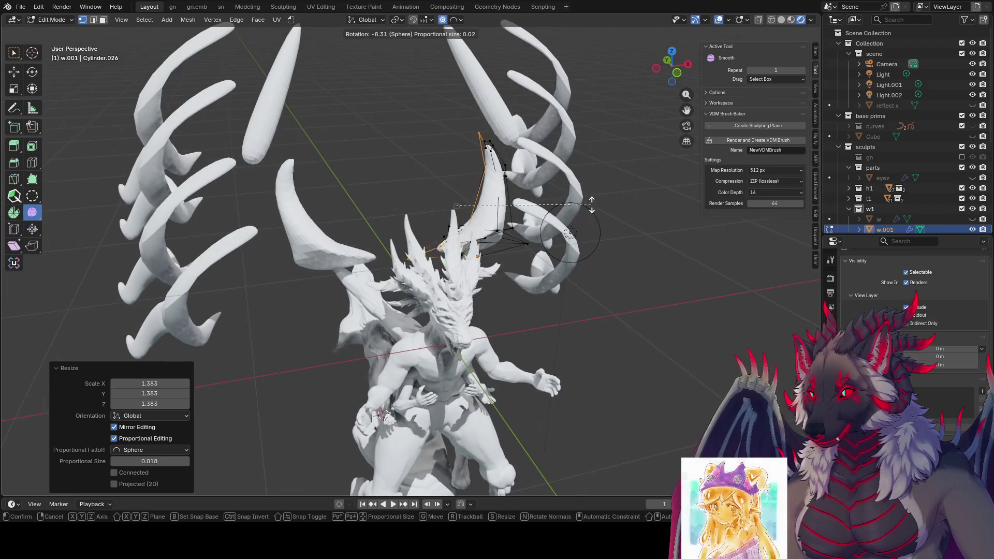
left_click(413, 184)
Step: Move the tip vertices along Z and return to Object Mode
middle_click_drag(413, 185, 572, 179)
key("g")
key("z")
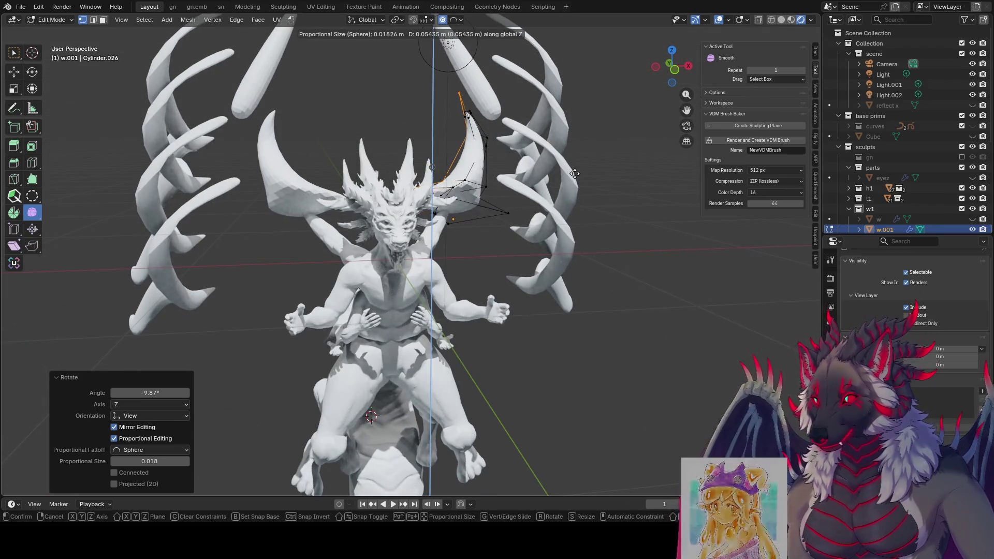
left_click(575, 173)
scroll(559, 226, "down", 5)
mouse_move(559, 227)
middle_mouse_down()
mouse_move(369, 176)
mouse_move(430, 258)
middle_mouse_up()
key("Tab")
Step: Tilt the w.001 flap pieces 49.1° about the X axis
key("r")
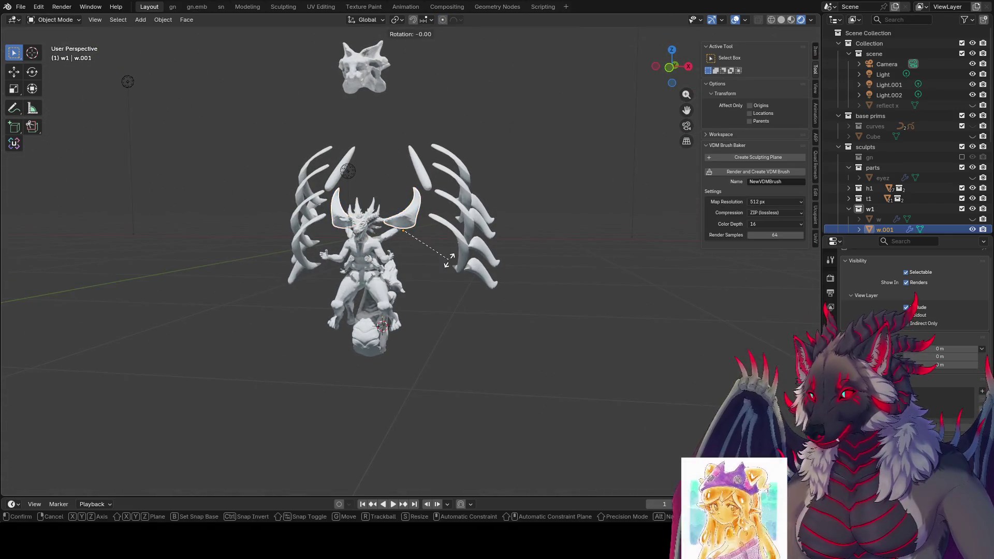
key("x")
left_click(466, 212)
middle_click_drag(466, 212, 514, 199)
key("r")
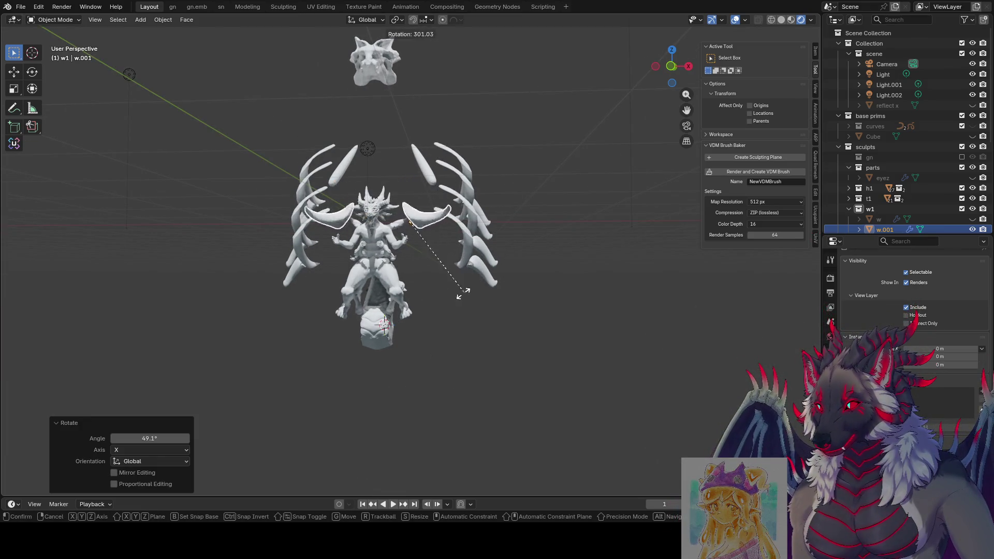
key("Escape")
mouse_move(468, 249)
middle_mouse_down()
mouse_move(475, 226)
mouse_move(507, 234)
mouse_move(582, 207)
mouse_move(731, 223)
mouse_move(135, 224)
mouse_move(229, 338)
middle_mouse_up()
mouse_move(584, 271)
middle_mouse_down("shift")
mouse_move(567, 337)
mouse_move(489, 229)
mouse_move(488, 192)
mouse_move(386, 207)
mouse_move(422, 209)
middle_mouse_up("shift")
Step: Turn the flaps 230° around Z, save, then rotate them a further -55°
key("r")
key("z")
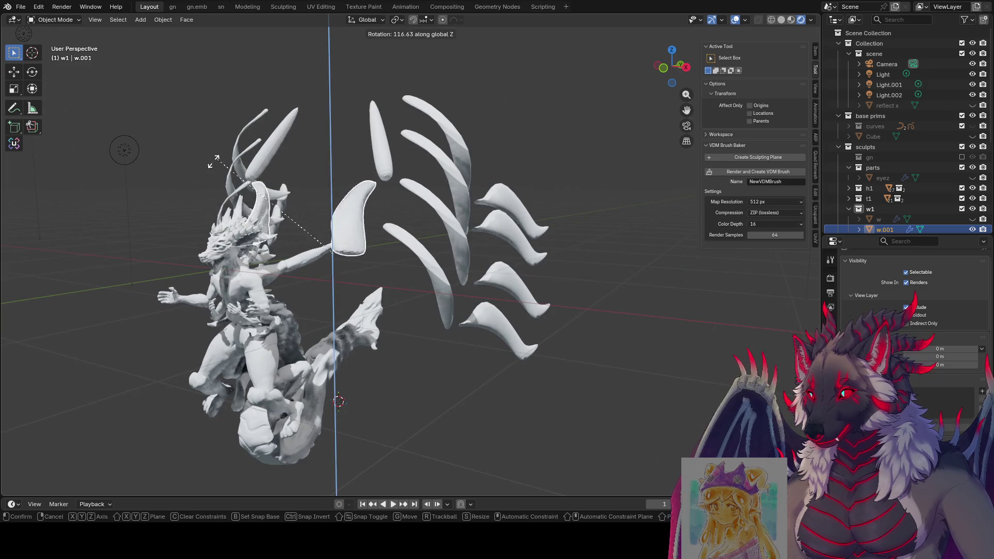
left_click(326, 275)
key("ctrl+s")
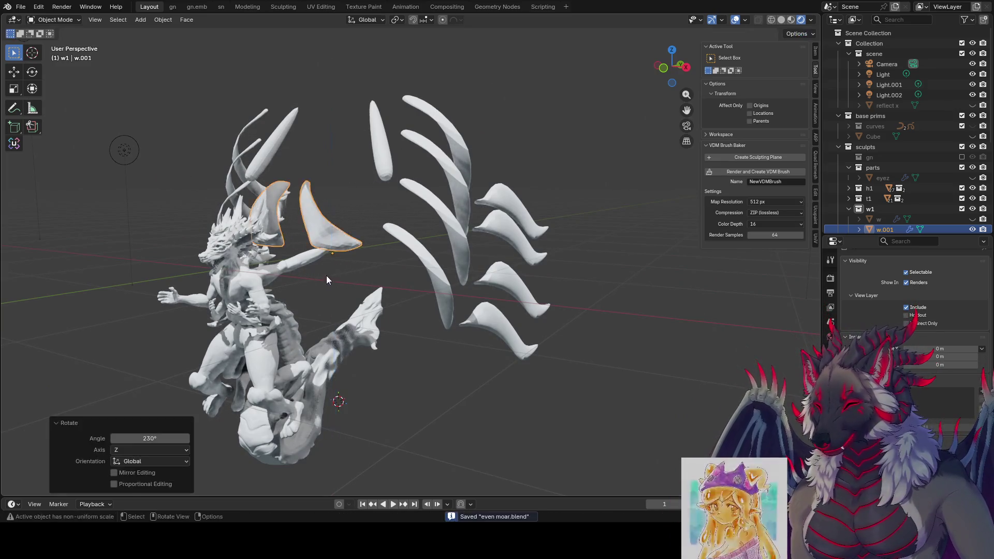
middle_click_drag(326, 275, 405, 182)
key("r")
left_click(407, 285)
mouse_move(406, 285)
middle_mouse_down()
mouse_move(433, 252)
mouse_move(554, 247)
mouse_move(610, 262)
middle_mouse_up()
Step: Tilt and move the flaps so they lie across the shoulders at 57.3° about X
key("r")
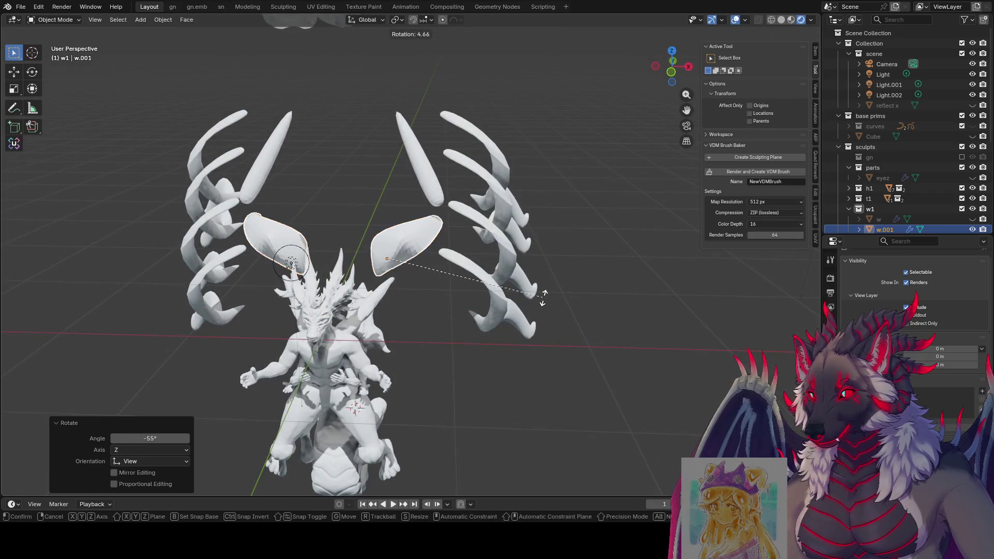
key("x")
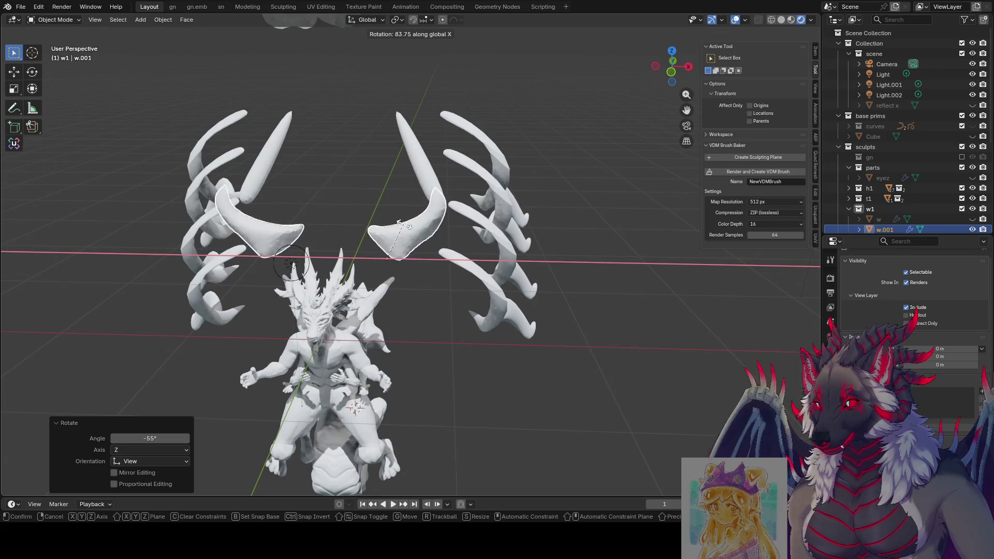
left_click(459, 171)
mouse_move(459, 170)
middle_mouse_down()
mouse_move(455, 191)
mouse_move(427, 207)
mouse_move(513, 214)
middle_mouse_up()
key("g")
left_click(423, 209)
key("r")
key("x")
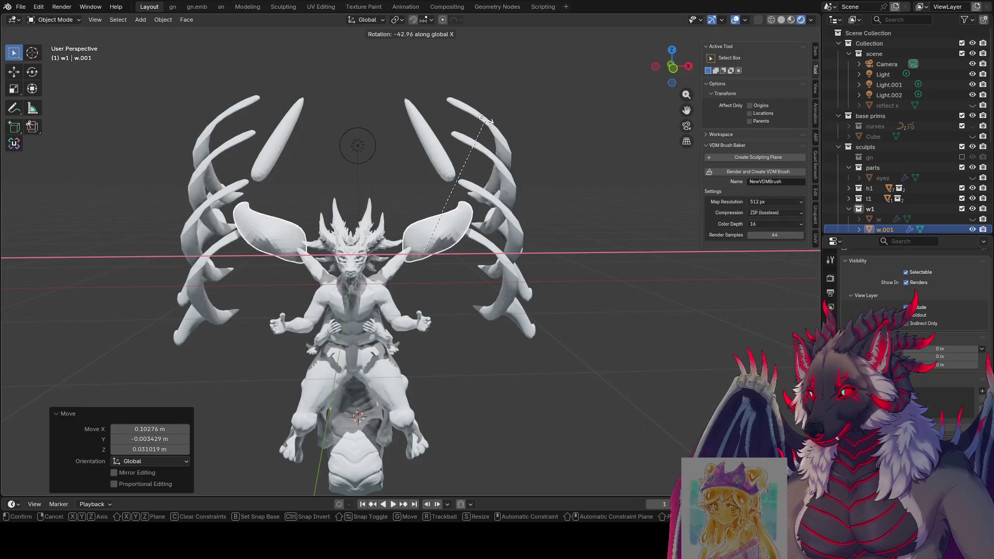
left_click(451, 321)
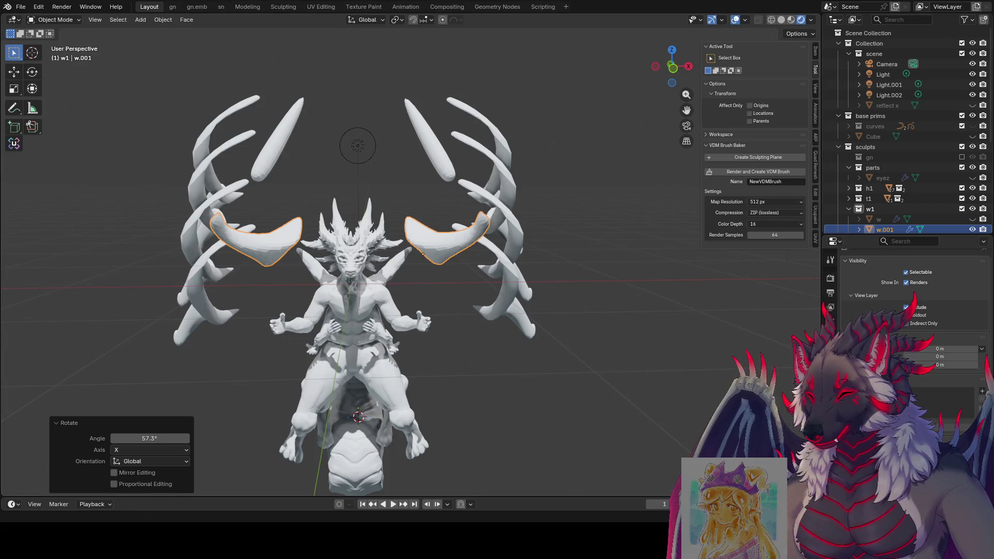
Step: Select the tall w.002 strut mesh with Ctrl+L and save the file
mouse_move(777, 277)
middle_mouse_down()
mouse_move(445, 155)
mouse_move(444, 203)
middle_mouse_up()
left_click(387, 147)
mouse_move(387, 147)
middle_mouse_down()
mouse_move(348, 172)
mouse_move(419, 194)
mouse_move(450, 179)
middle_mouse_up()
key("Tab")
key("ctrl+s")
key("Tab")
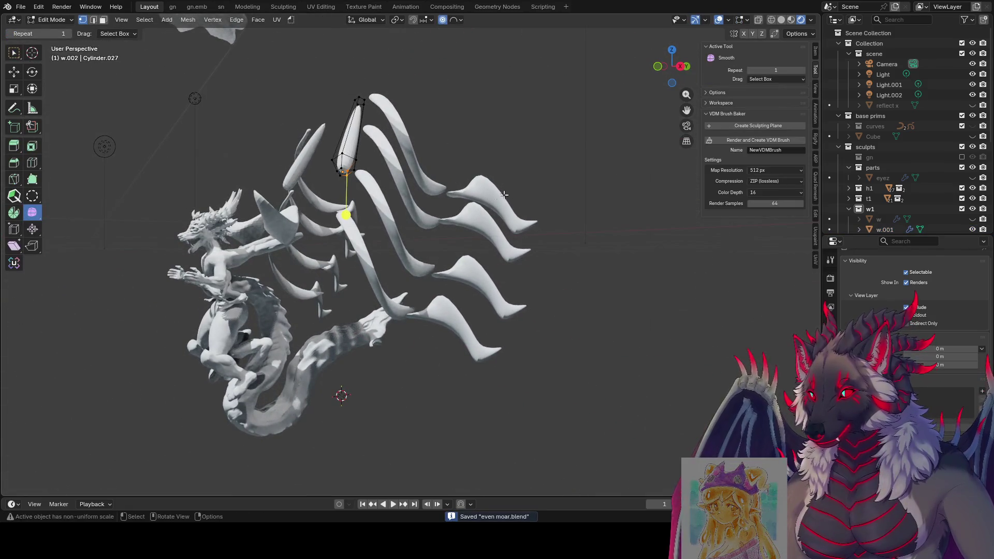
key("Tab")
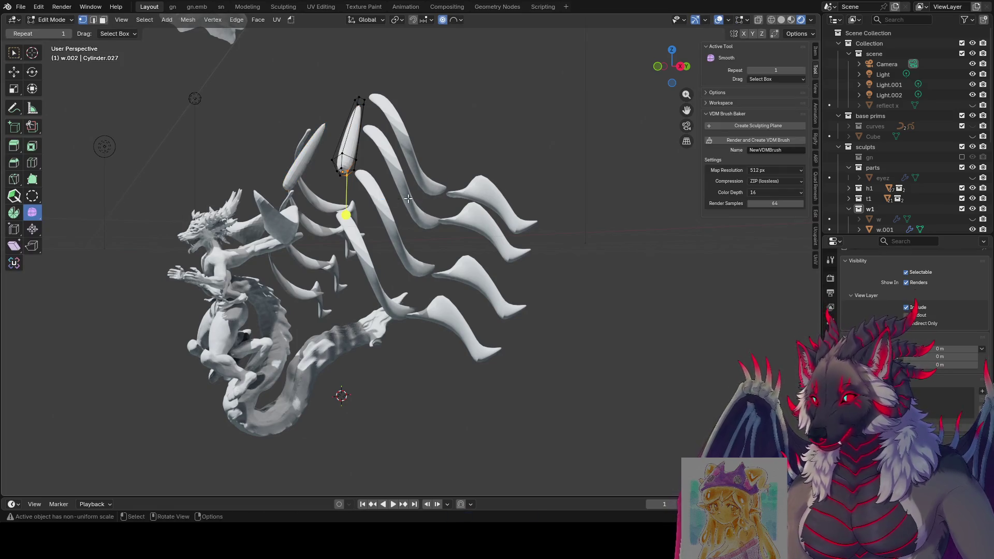
mouse_move(377, 198)
middle_mouse_down()
mouse_move(431, 204)
mouse_move(447, 235)
mouse_move(524, 217)
middle_mouse_up()
key("ctrl+l")
key("Tab")
Step: Move the two struts beside the dragon's head and rotate them upright
key("g")
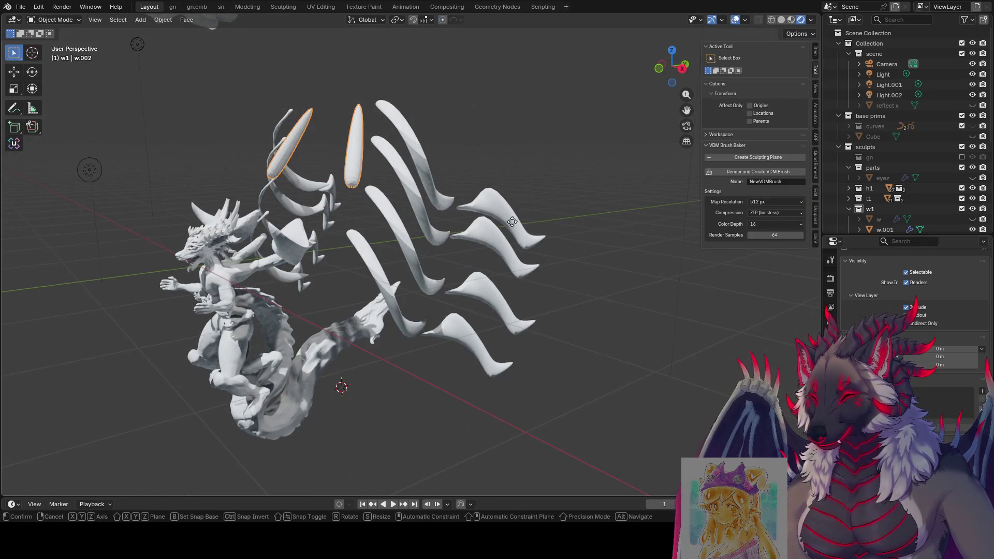
left_click(483, 249)
middle_click_drag(483, 249, 595, 230)
key("g")
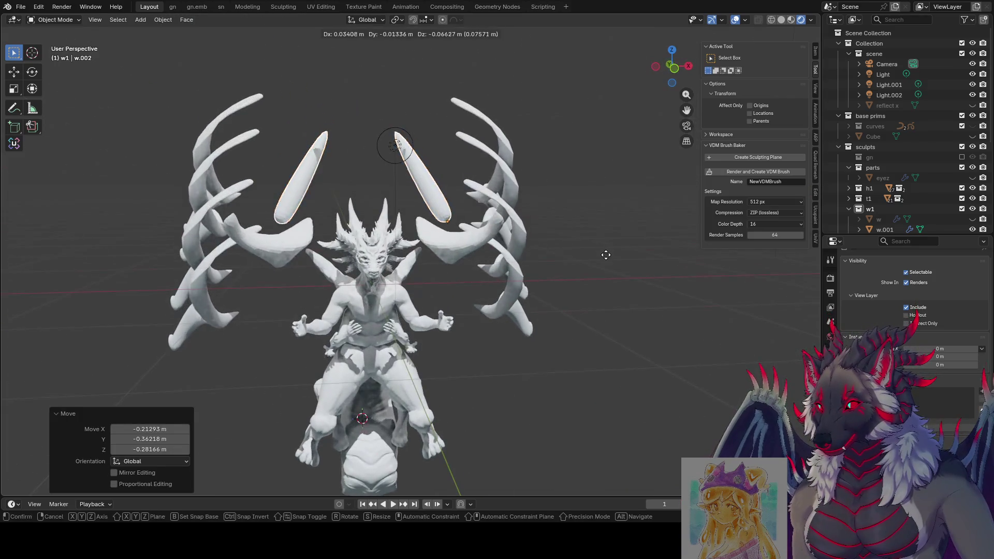
left_click(610, 266)
middle_click_drag(611, 265, 592, 266)
key("r")
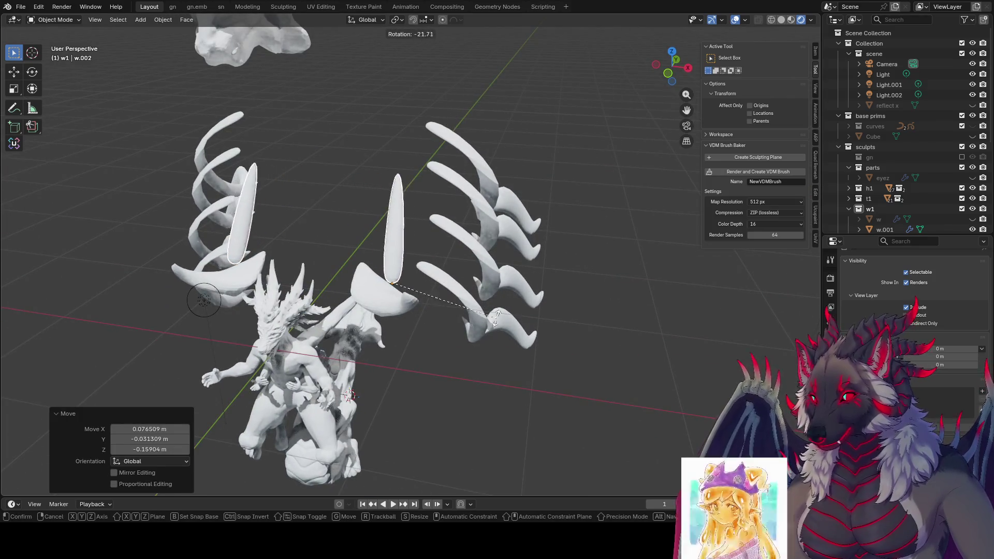
left_click(493, 316)
Step: Stretch the struts along Z to 1.574 and open the right strut in Edit Mode
key("s")
key("z")
key("z")
left_click(558, 302)
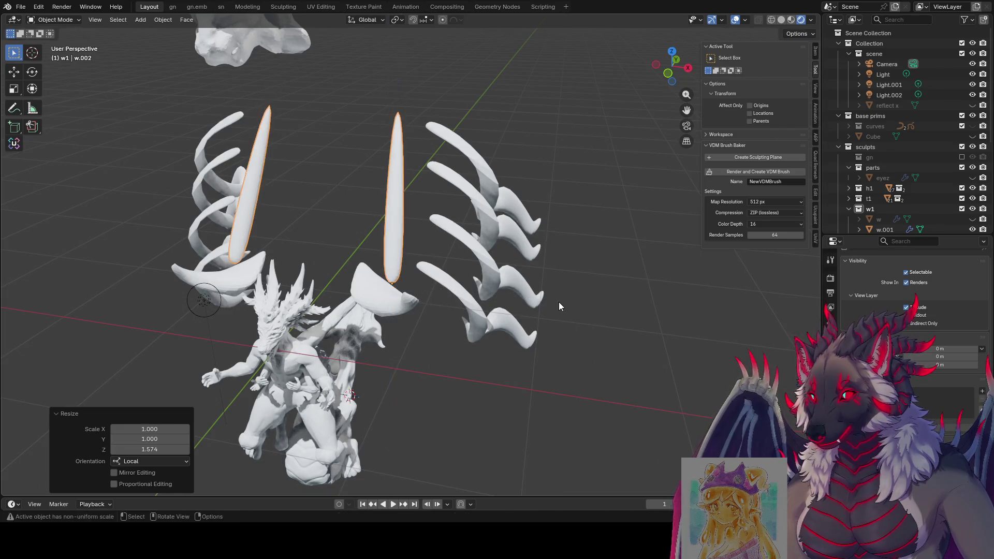
middle_click_drag(558, 302, 559, 295)
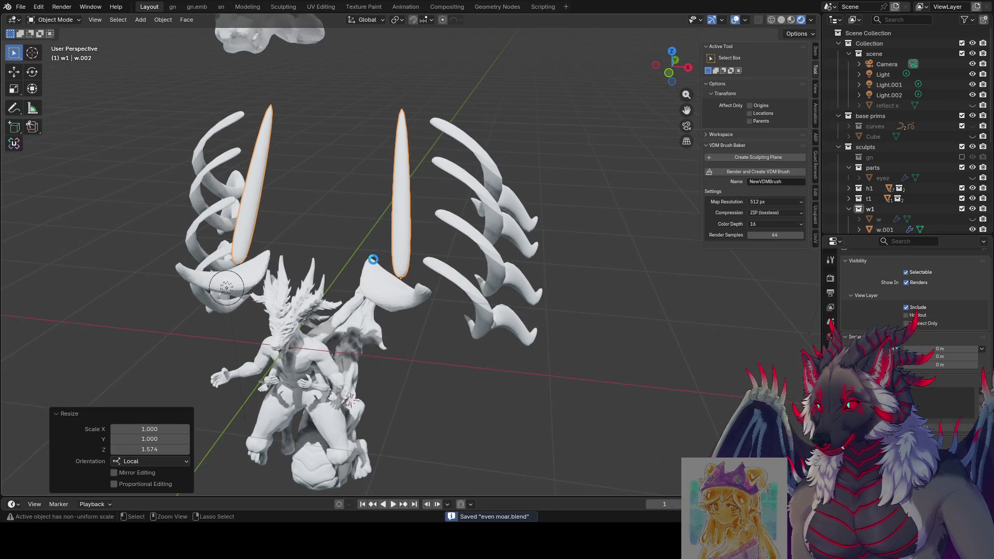
left_click(412, 238)
key("Tab")
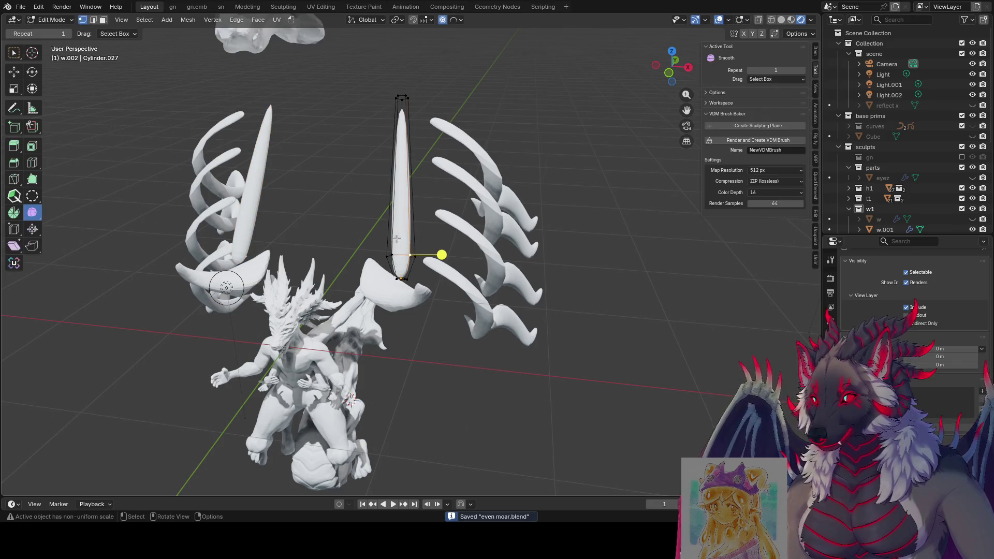
Step: Widen the strut along X, then undo and cancel the widening
key("s")
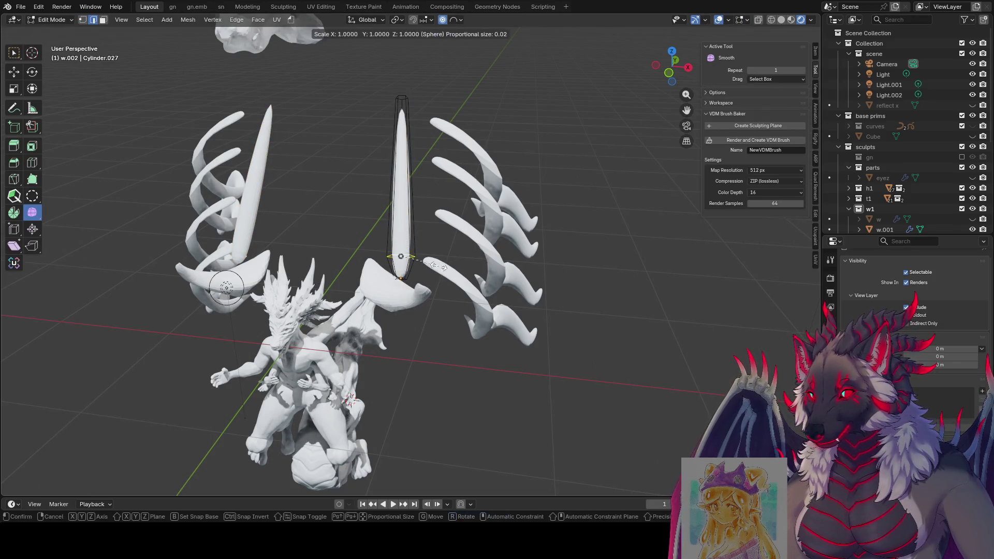
key("x")
left_click(585, 274)
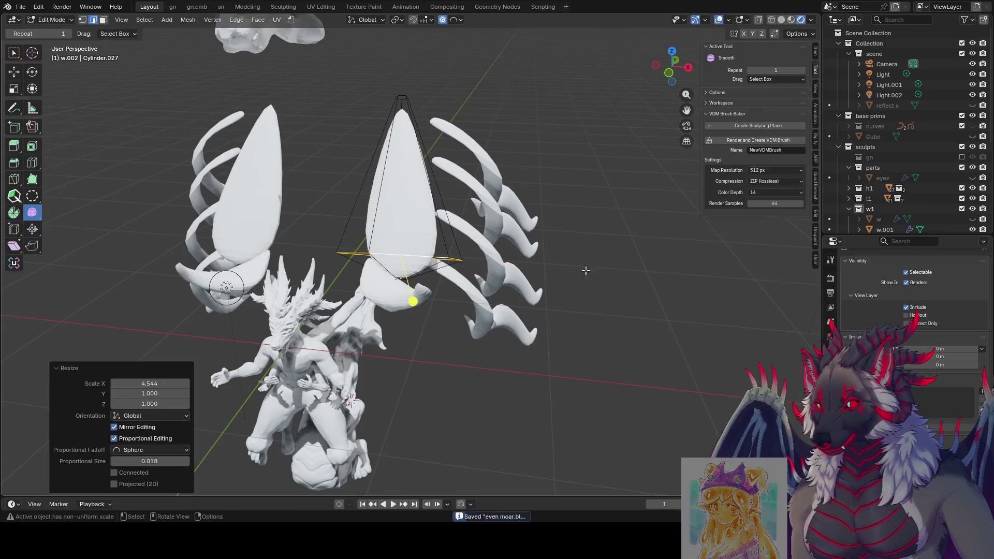
middle_click_drag(584, 272, 618, 251)
key("ctrl+z")
key("ctrl+z")
key("ctrl+z")
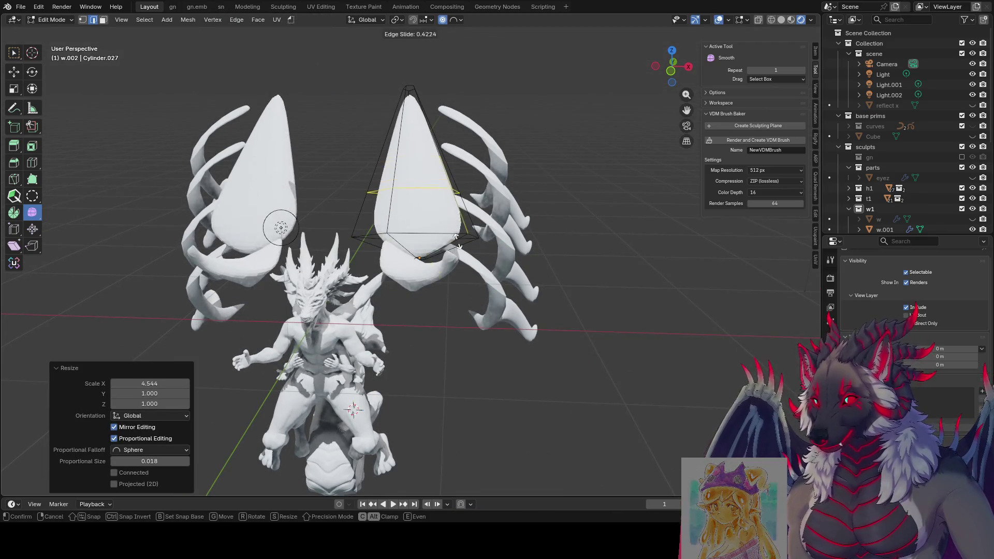
key("s")
key("x")
scroll(550, 224, "down", 7)
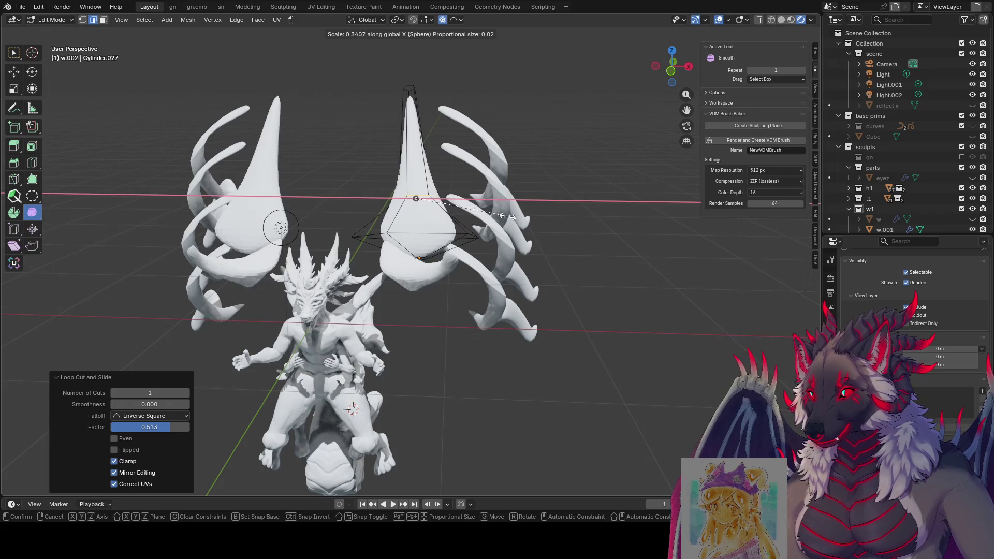
right_click(550, 224)
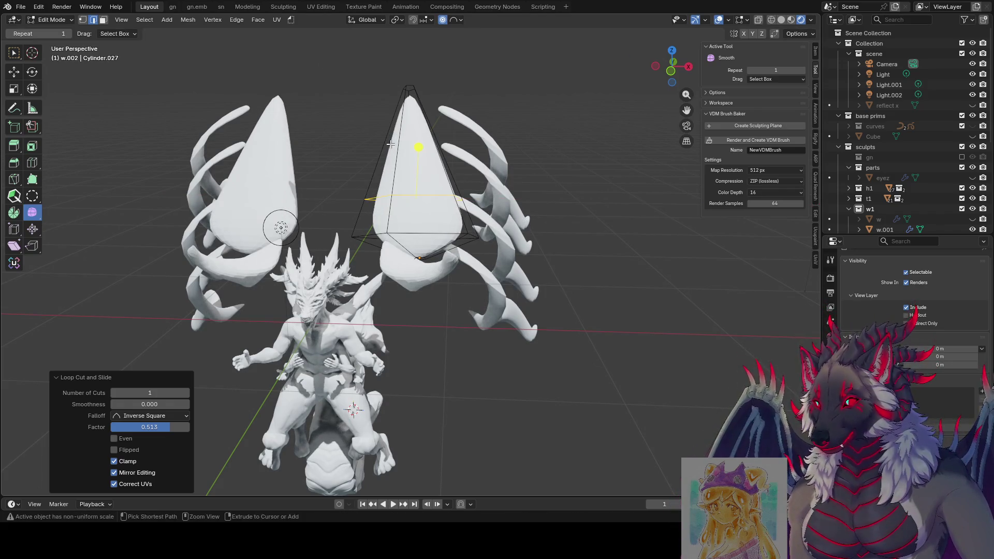
Step: Slide an edge loop up the flap and pinch the middle loop into a narrow waist
key("g")
key("g")
left_click(390, 178)
left_click(487, 192, "alt")
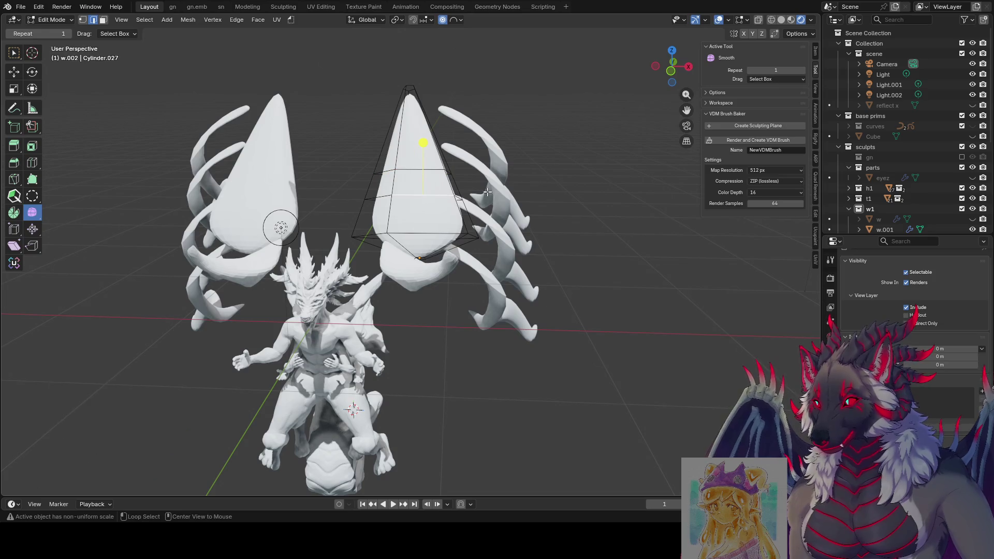
key("s")
key("x")
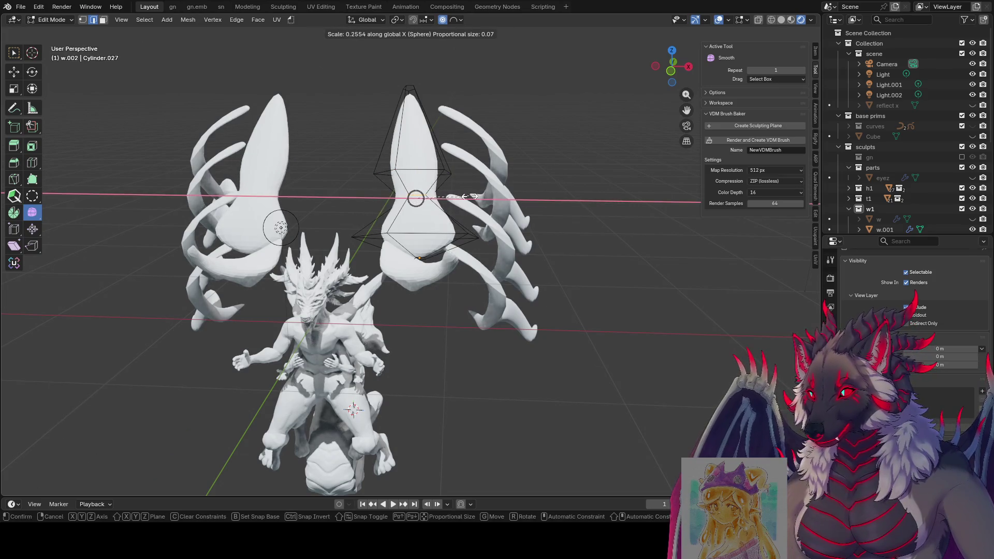
scroll(471, 197, "down", 5)
left_click(480, 201)
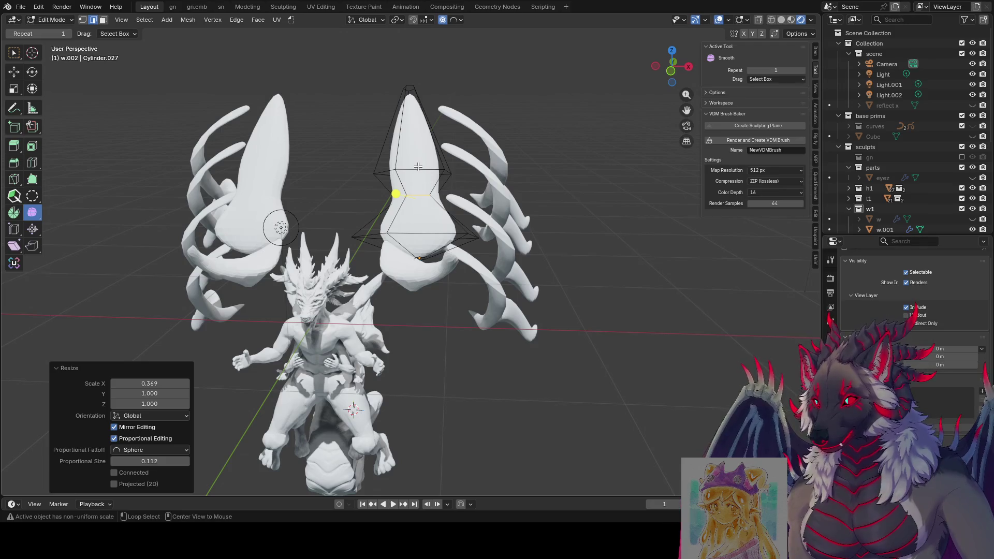
Step: Undo an over-wide resize and slide the waist edge loop to a new position
key("s")
key("x")
left_click(507, 179)
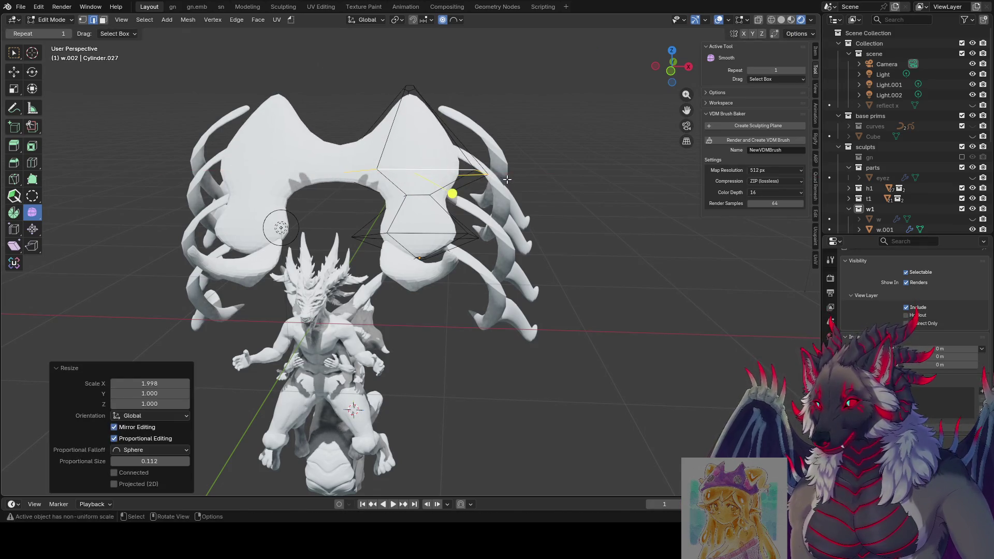
key("ctrl+z")
key("g")
key("g")
left_click(502, 205)
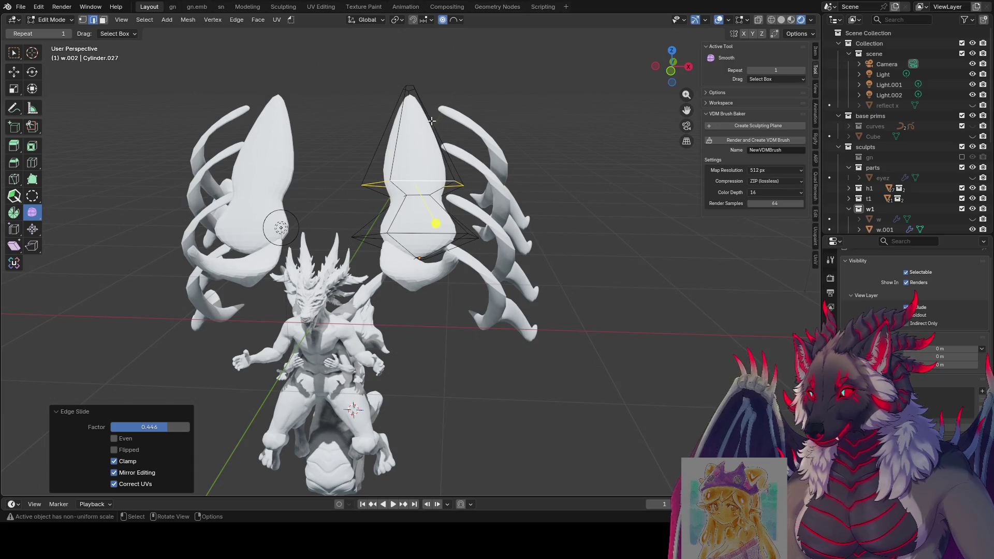
left_click(400, 66)
Step: Add an edge loop near the flap tip and pull the tip down with sphere falloff
key("ctrl+r")
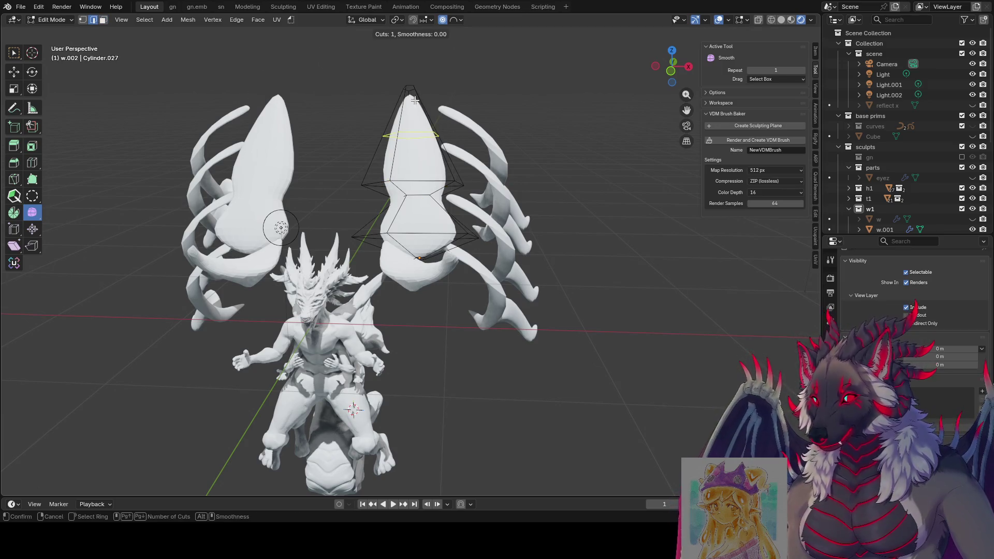
left_click(418, 95)
left_click(442, 82)
key("g")
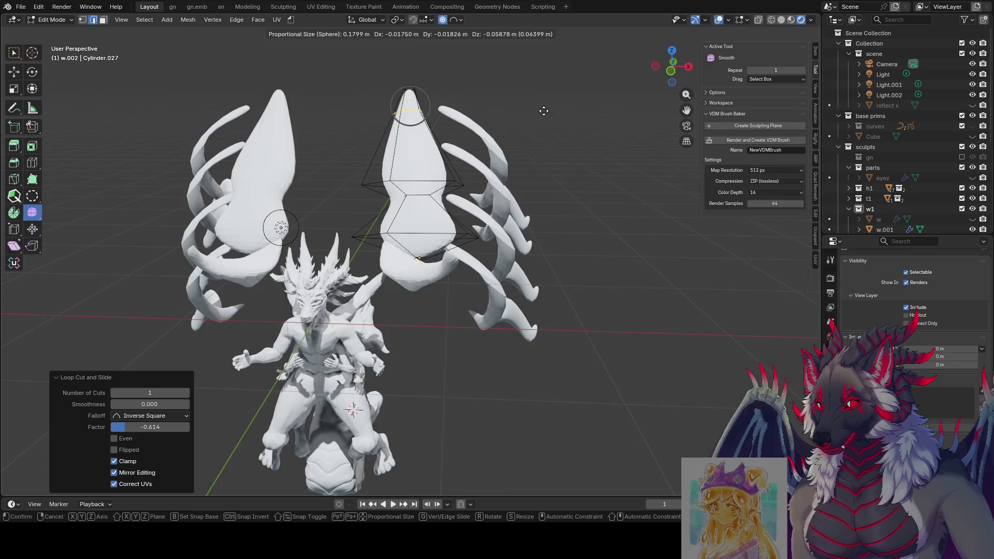
Step: Lower the flap tip and tilt the flap with a soft-falloff rotation
left_click(524, 168)
middle_click_drag(524, 167, 459, 138)
key("r")
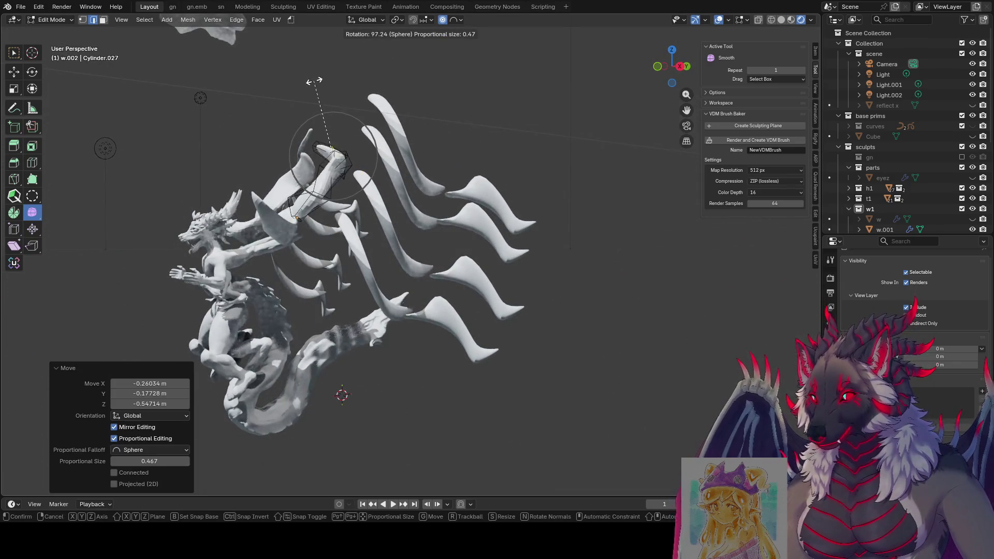
scroll(366, 102, "down", 8)
scroll(366, 102, "up", 6)
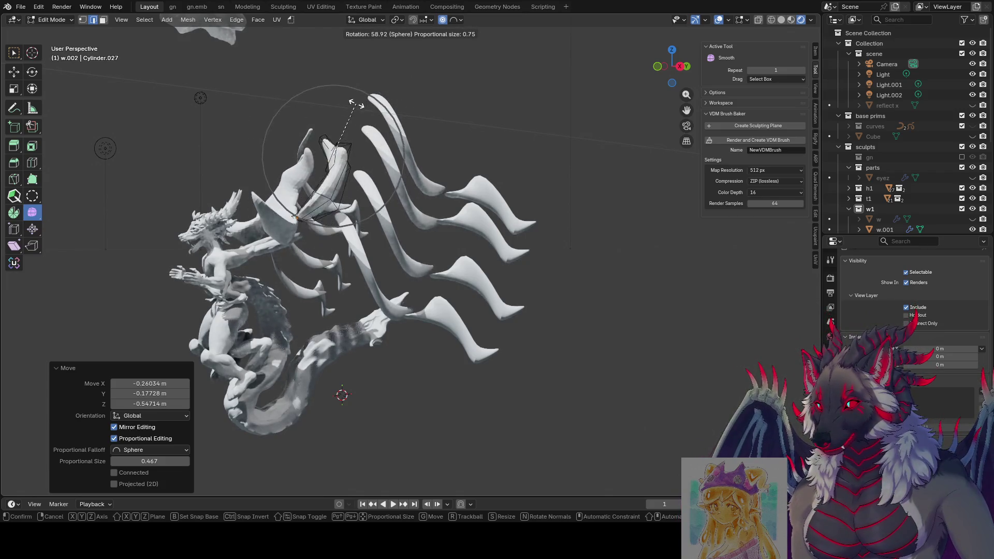
left_click(368, 103)
middle_click_drag(368, 103, 576, 161)
Step: Shrink the flap with soft falloff and raise its tip upward
key("s")
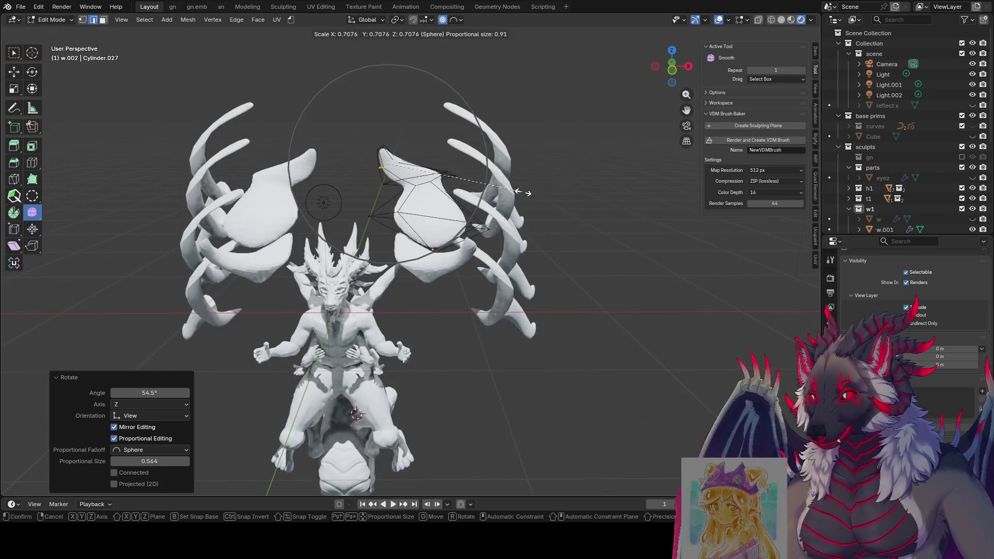
scroll(456, 175, "down", 1)
scroll(456, 174, "down", 1)
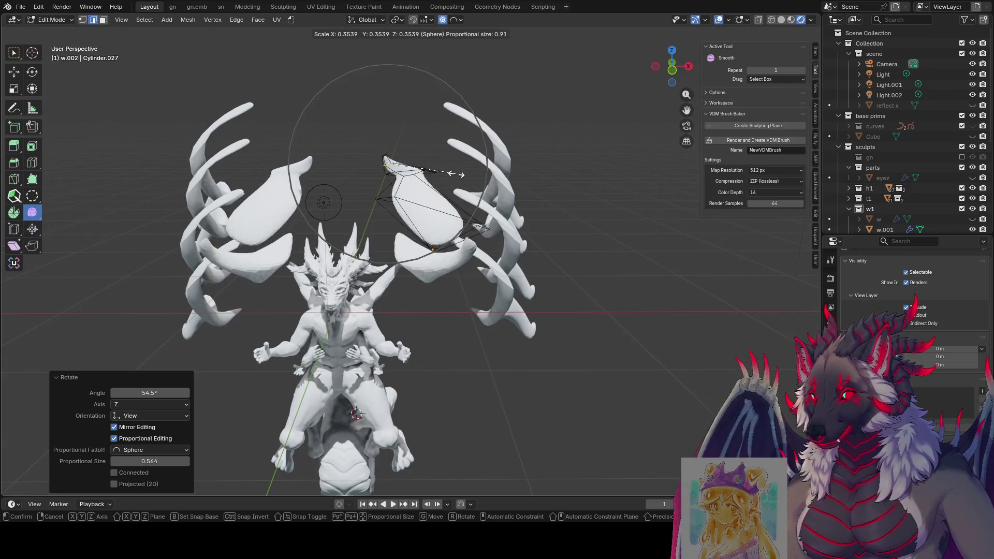
left_click(456, 174)
key("g")
left_click(491, 126)
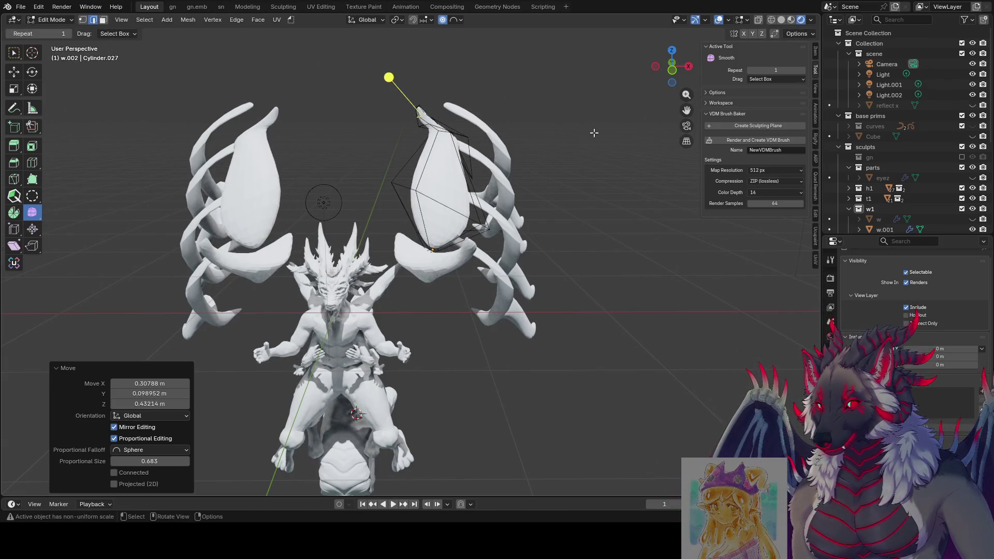
Step: Narrow the flap along X, then scale it down evenly
key("s")
key("x")
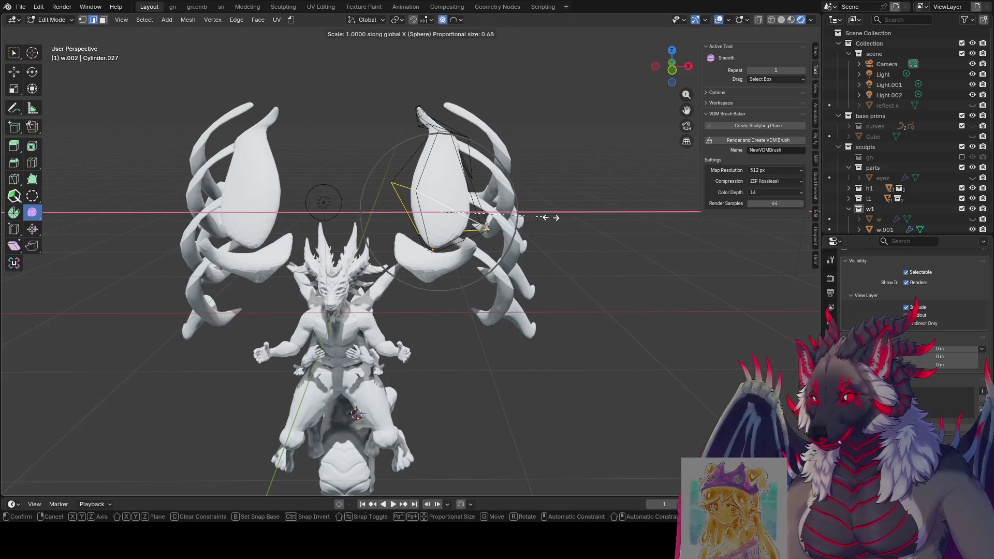
left_click(537, 209)
key("s")
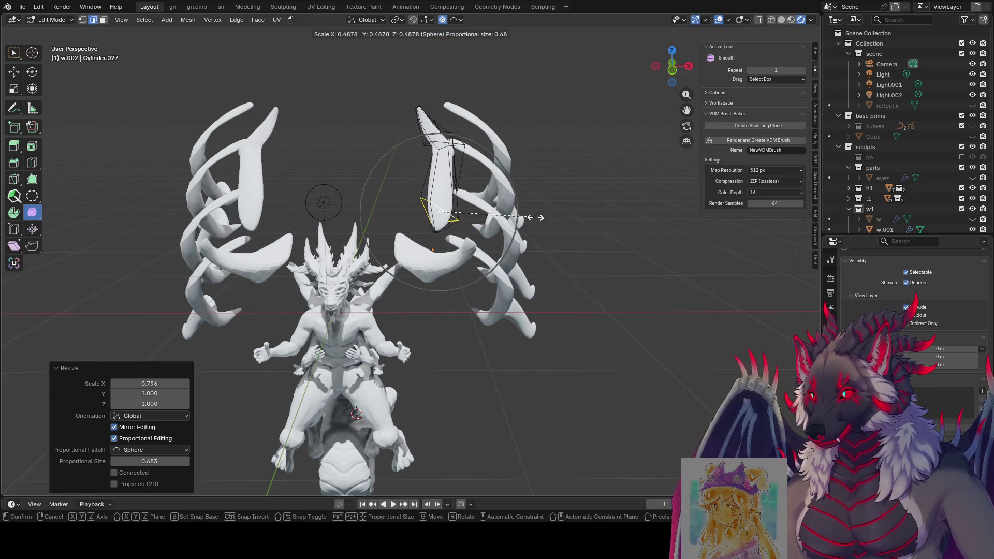
left_click(570, 221)
middle_click_drag(570, 221, 474, 225)
Step: Try a Z-axis rotation of the flap, then cancel it
key("r")
key("z")
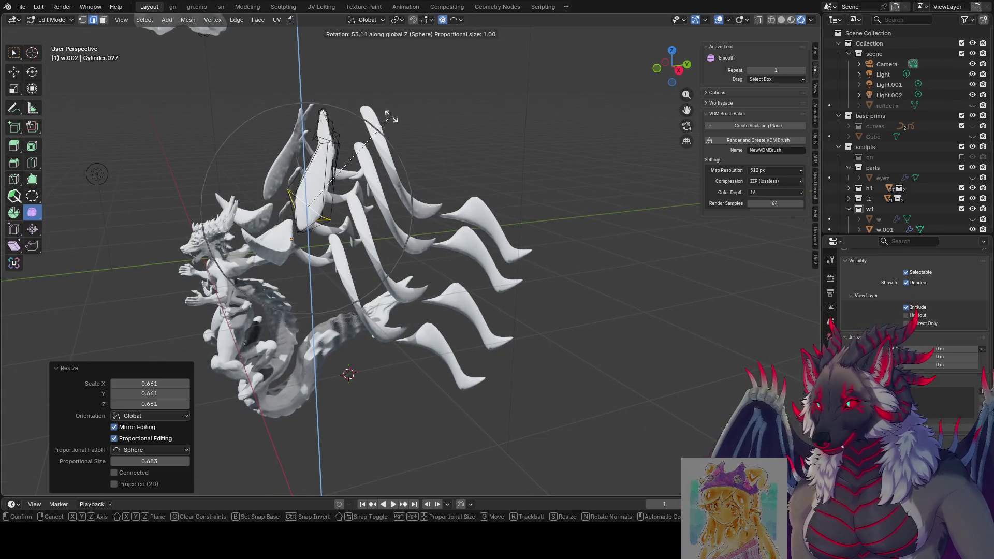
scroll(389, 118, "up", 2)
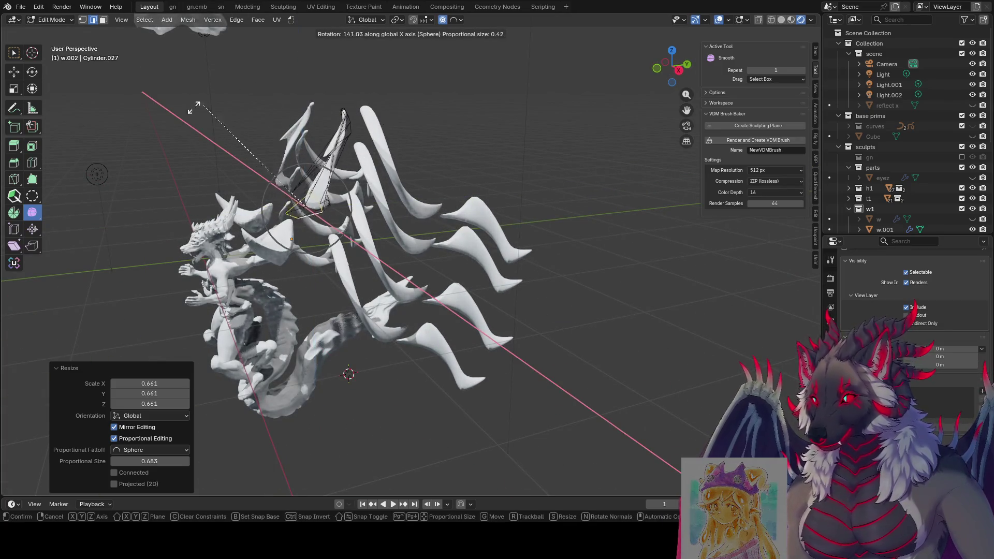
key("Escape")
mouse_move(487, 176)
middle_mouse_down()
mouse_move(526, 196)
mouse_move(479, 227)
middle_mouse_up()
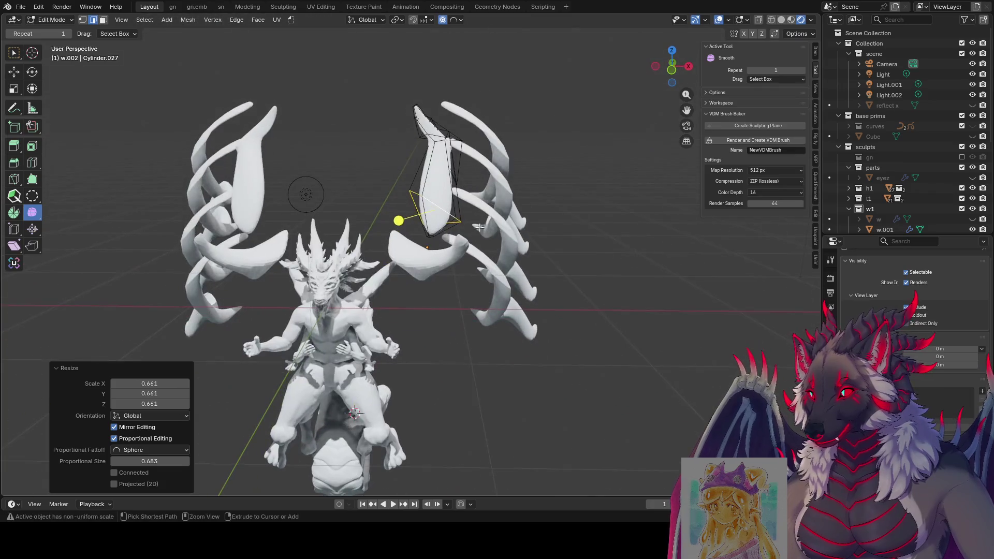
Step: Clear the mesh selection and save the blend file
right_click(437, 204)
key("Escape")
left_click(459, 207)
key("ctrl+s")
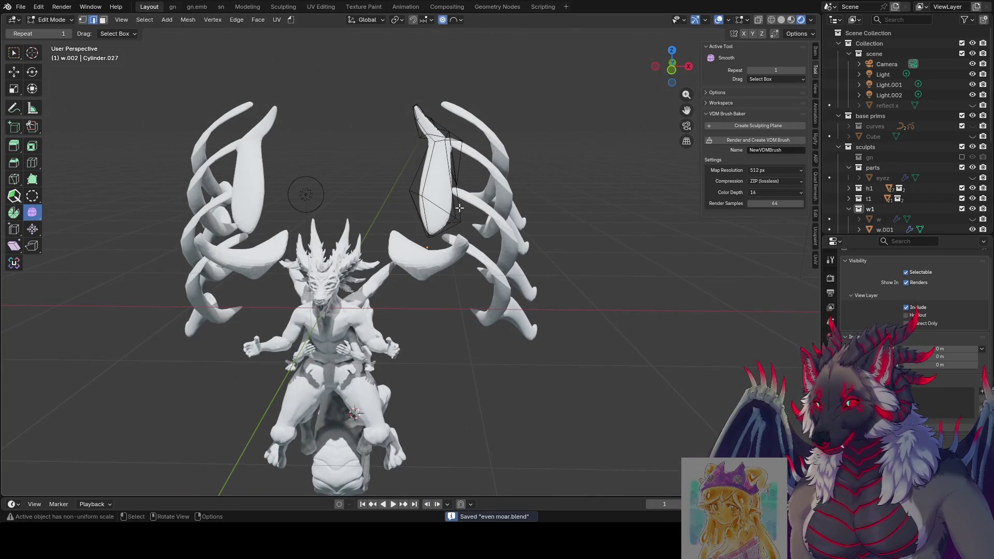
middle_click_drag(459, 208, 482, 213)
Step: Add a centred loop cut and thin it to local Y scale 0.584 with sphere falloff
key("ctrl+r")
left_click(440, 171)
right_click(440, 171)
key("s")
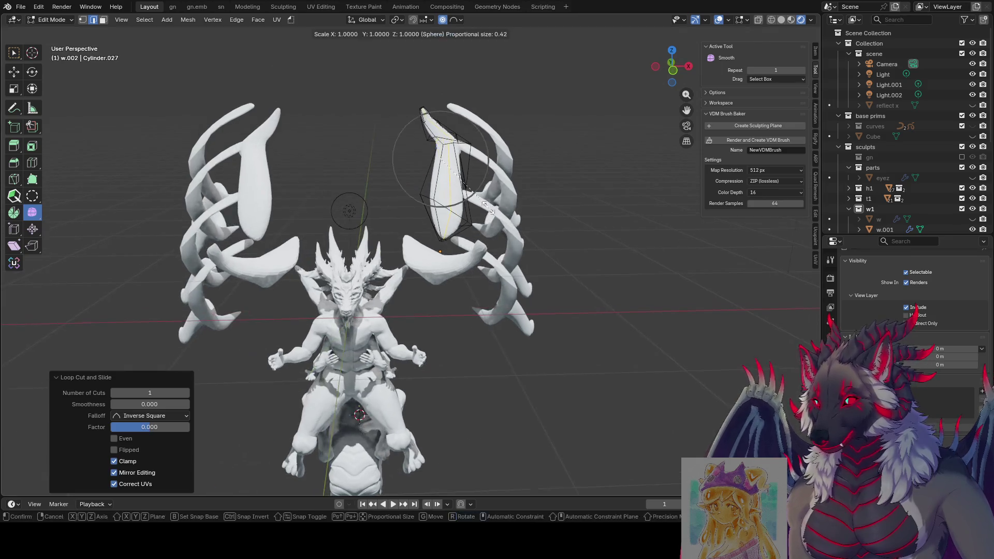
key("y")
scroll(497, 202, "up", 5)
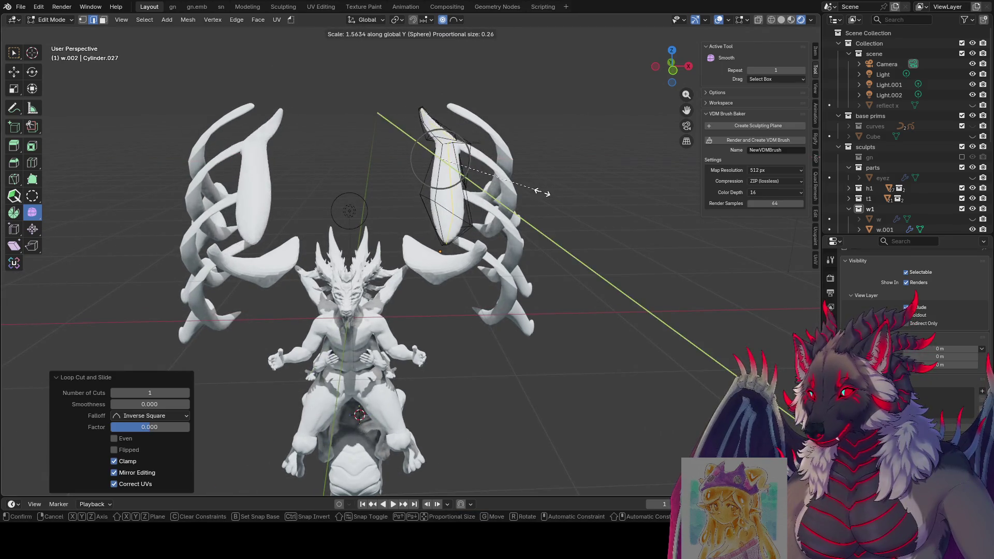
key("y")
scroll(554, 184, "up", 12)
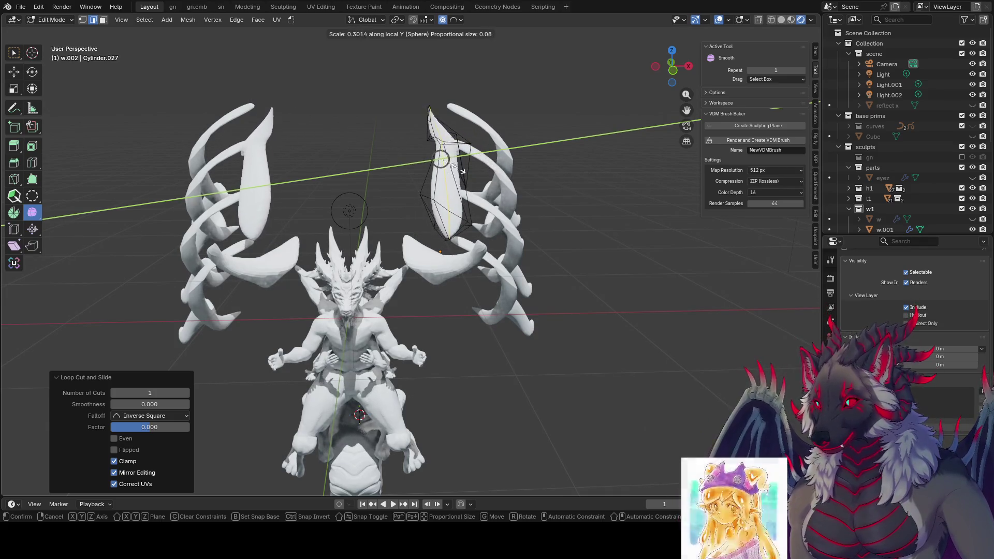
left_click(441, 143)
Step: Adjust part of the flap into a horn-like blade and return to Object Mode
mouse_move(441, 143)
middle_mouse_down()
mouse_move(284, 111)
mouse_move(315, 118)
middle_mouse_up()
key("g")
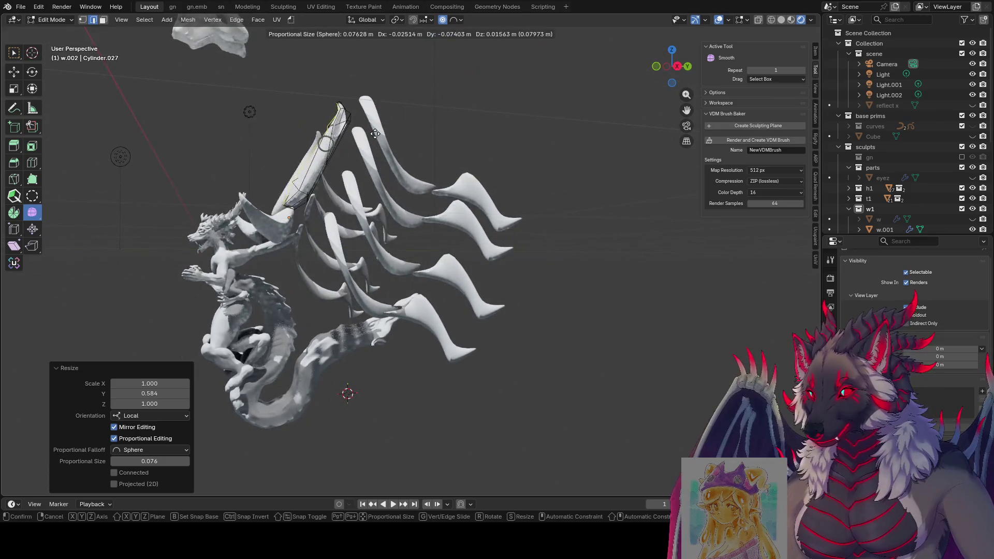
left_click(380, 140)
middle_click_drag(380, 139, 413, 190)
key("Tab")
mouse_move(353, 194)
middle_mouse_down()
mouse_move(445, 139)
mouse_move(458, 141)
mouse_move(452, 194)
middle_mouse_up()
Step: Save the blend file
scroll(452, 197, "down", 3)
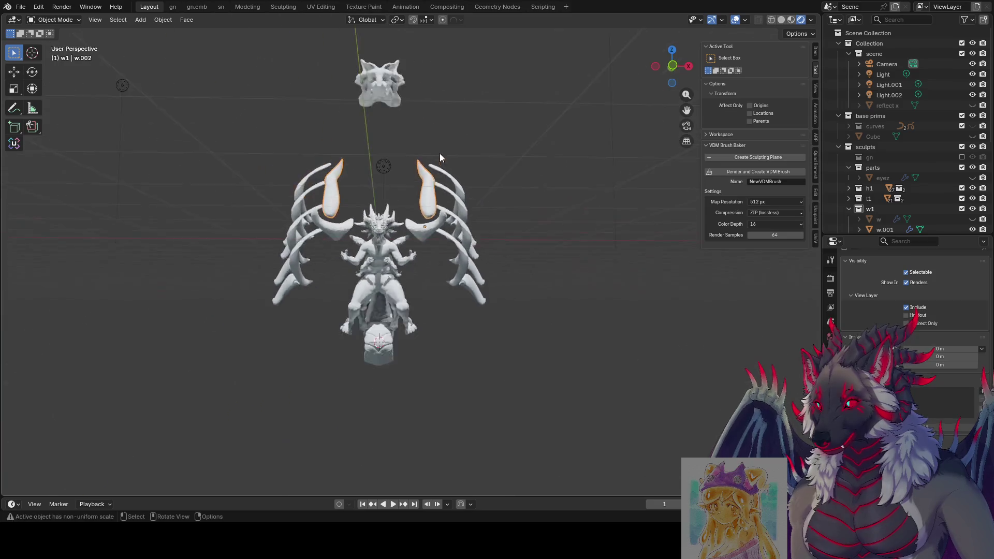
mouse_move(440, 153)
middle_mouse_down()
mouse_move(347, 151)
mouse_move(374, 154)
mouse_move(403, 200)
mouse_move(455, 191)
middle_mouse_up()
key("ctrl+s")
Step: Select Light.002, then box-select the horn pieces on the right
left_click(464, 235)
mouse_move(464, 235)
middle_mouse_down()
mouse_move(275, 223)
mouse_move(334, 247)
mouse_move(490, 226)
mouse_move(415, 207)
middle_mouse_up()
left_click_drag(473, 209, 439, 308)
mouse_move(439, 309)
middle_mouse_down()
mouse_move(584, 260)
mouse_move(511, 237)
middle_mouse_up()
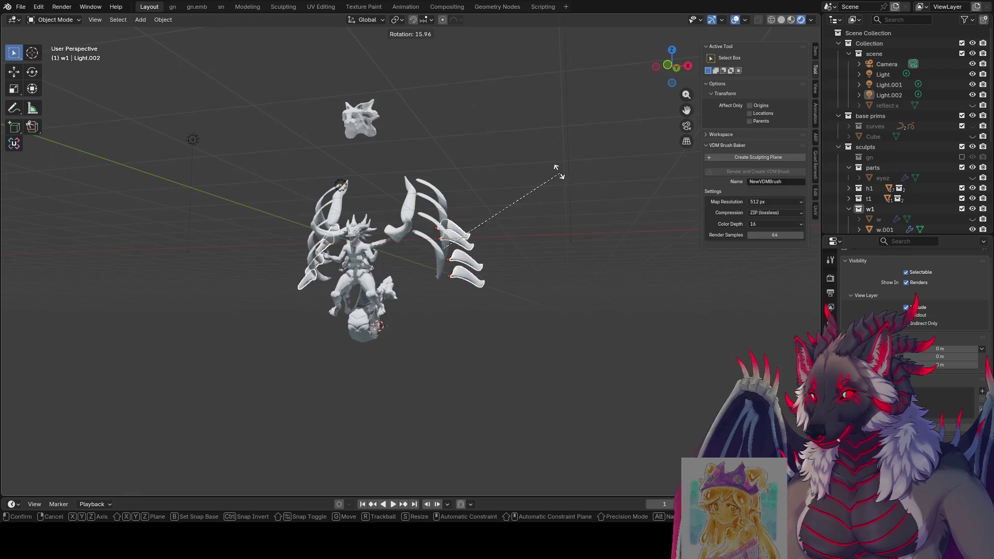
Step: Make Cube.003 active and enter Sculpt Mode with the zy creas cut rough brush
middle_click_drag(449, 199, 509, 206)
left_click(509, 206)
key("ctrl+Tab")
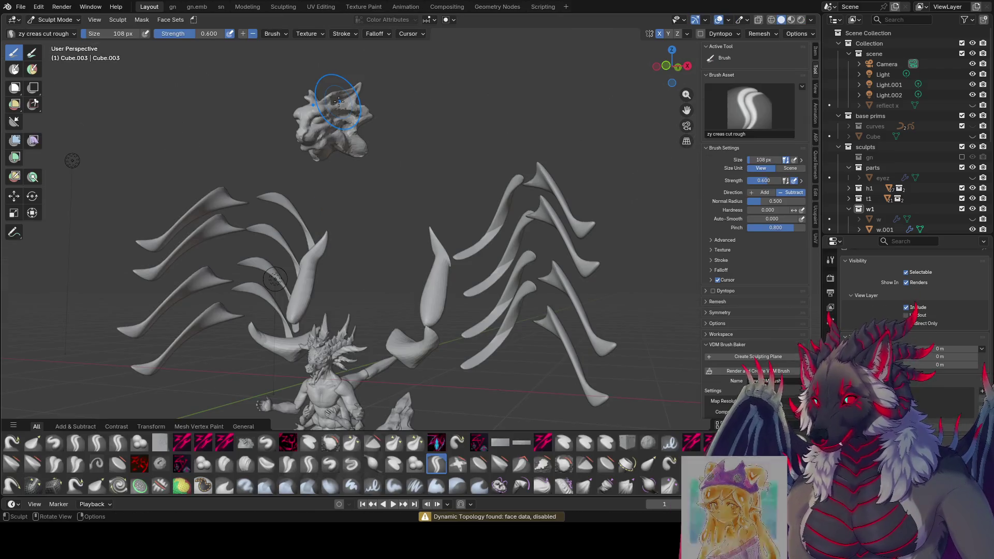
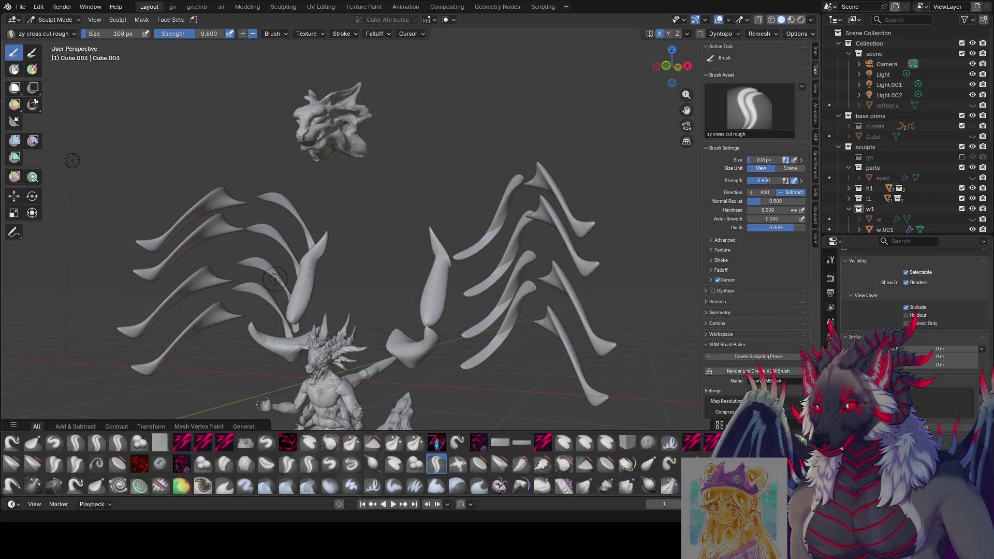
Step: Frame the dragon head and save the file as even moar.blend
scroll(396, 302, "up", 4)
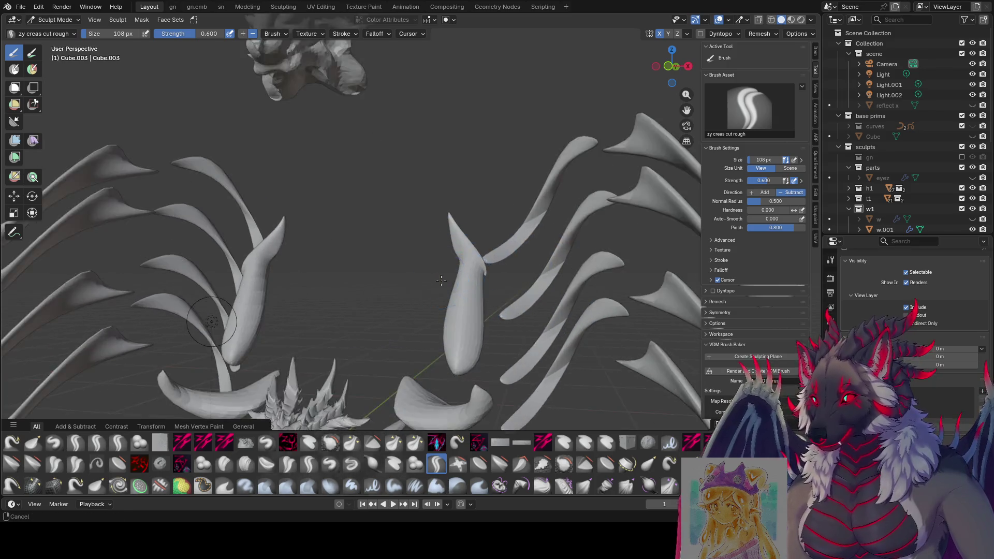
middle_click_drag(523, 214, 541, 219)
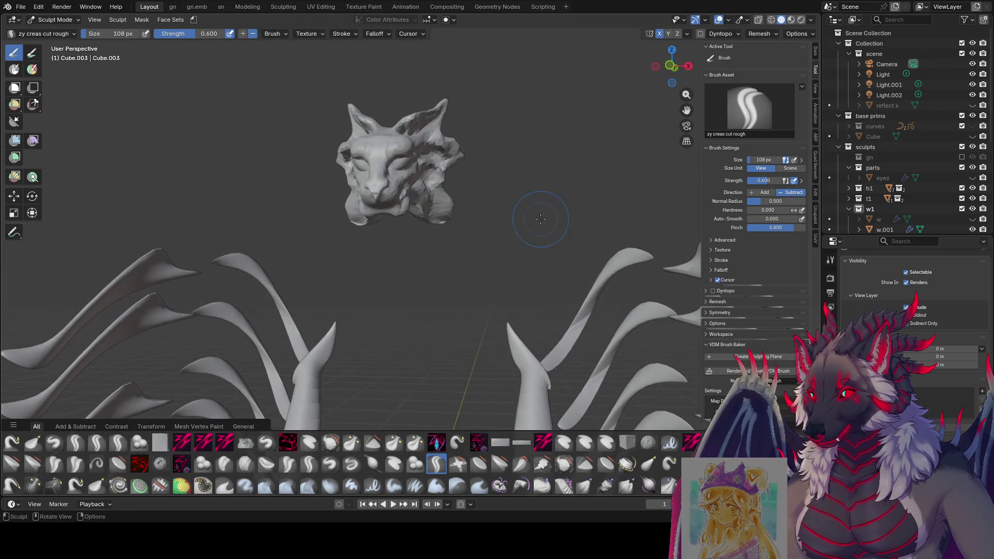
key("ctrl+s")
Step: Shrink the brush to 43 px and tick Dyntopo, bringing up the attribute-data warning
key("bracketleft")
middle_click_drag(469, 129, 340, 151)
key("bracketleft")
key("bracketleft")
key("bracketleft")
key("bracketleft")
key("bracketleft")
key("bracketleft")
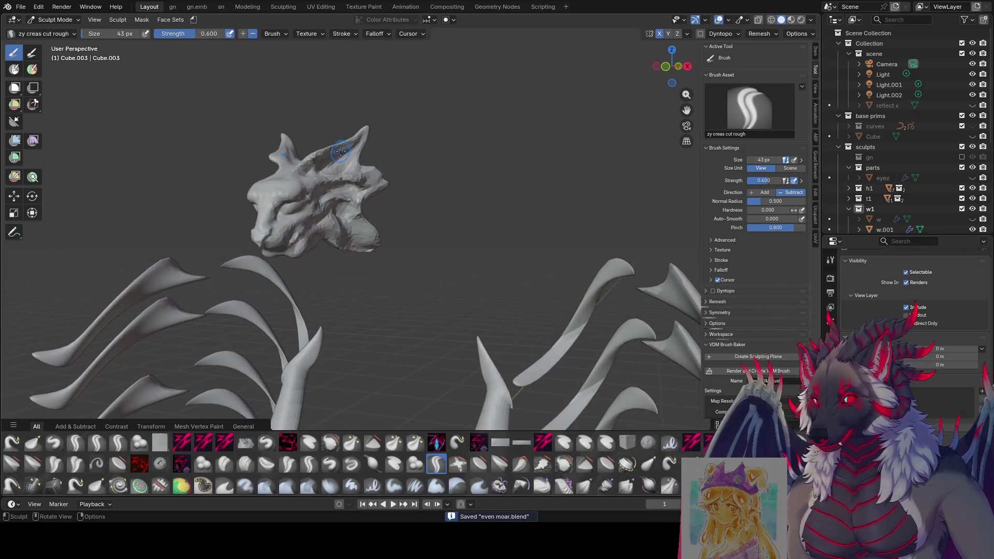
left_click(699, 34)
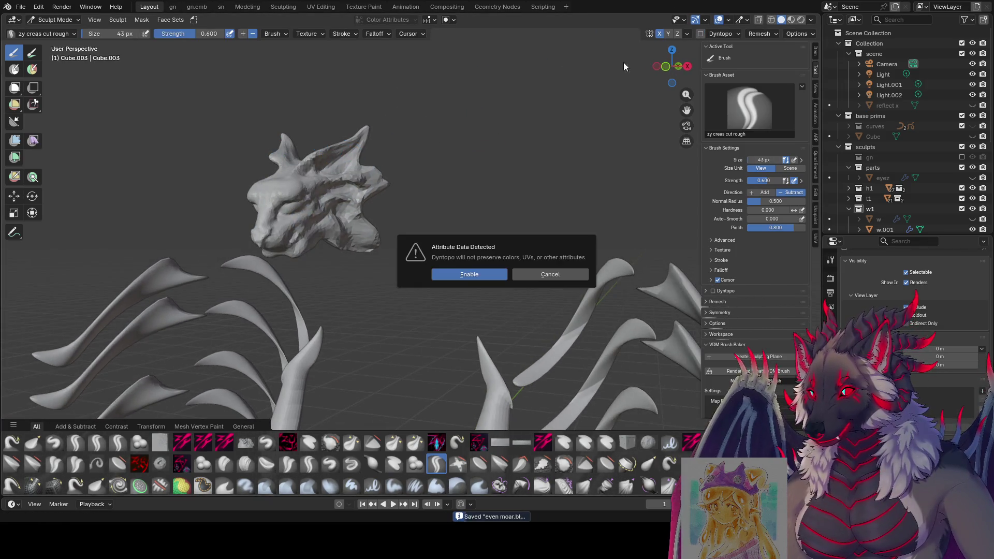
Step: Confirm enabling dynamic topology and orbit around the head
left_click(467, 275)
mouse_move(358, 180)
middle_mouse_down()
mouse_move(403, 176)
mouse_move(369, 171)
mouse_move(299, 189)
middle_mouse_up()
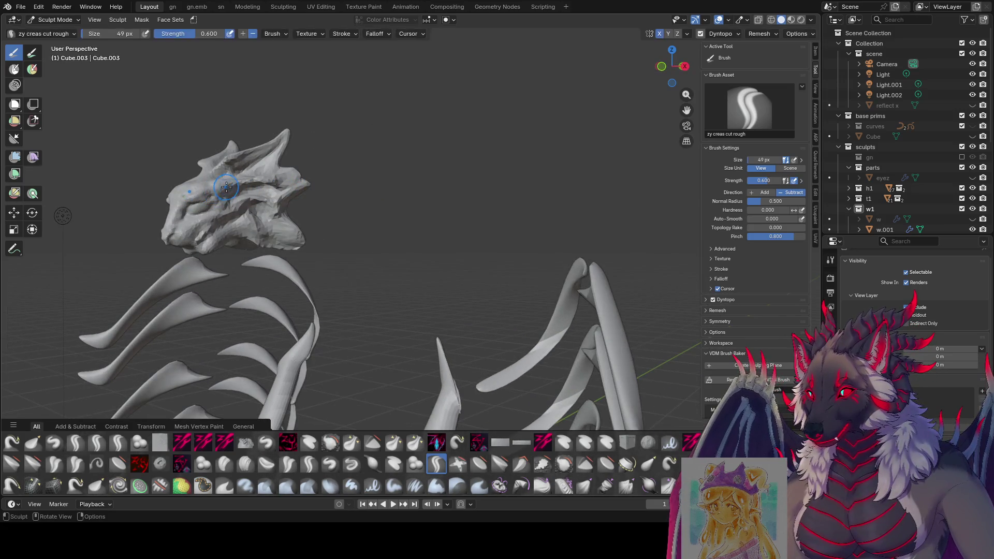
mouse_move(222, 189)
middle_mouse_down()
mouse_move(192, 159)
mouse_move(203, 168)
mouse_move(251, 155)
mouse_move(258, 166)
mouse_move(316, 164)
middle_mouse_up()
Step: Save the file and switch to the zy panelize brush at strength 0.782
key("ctrl+s")
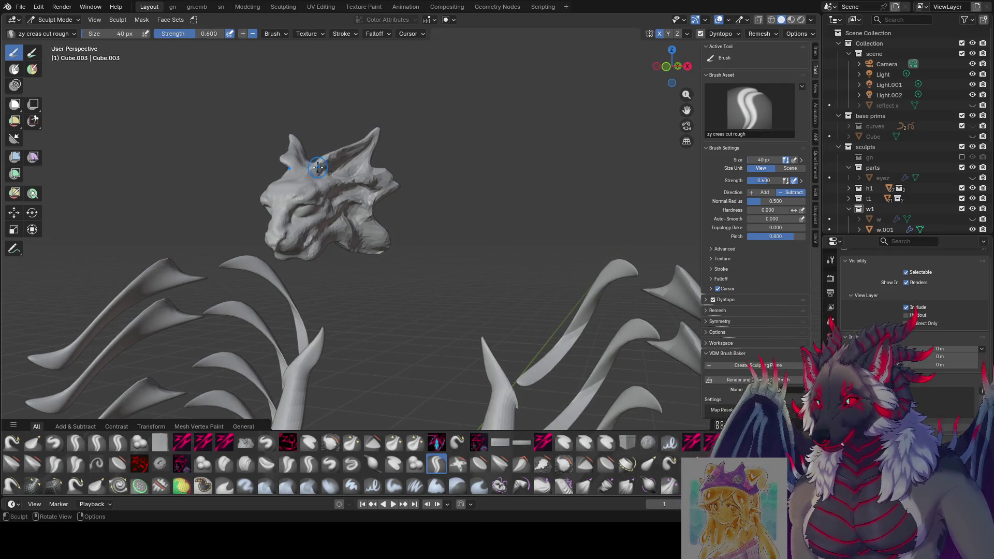
key("ctrl+s")
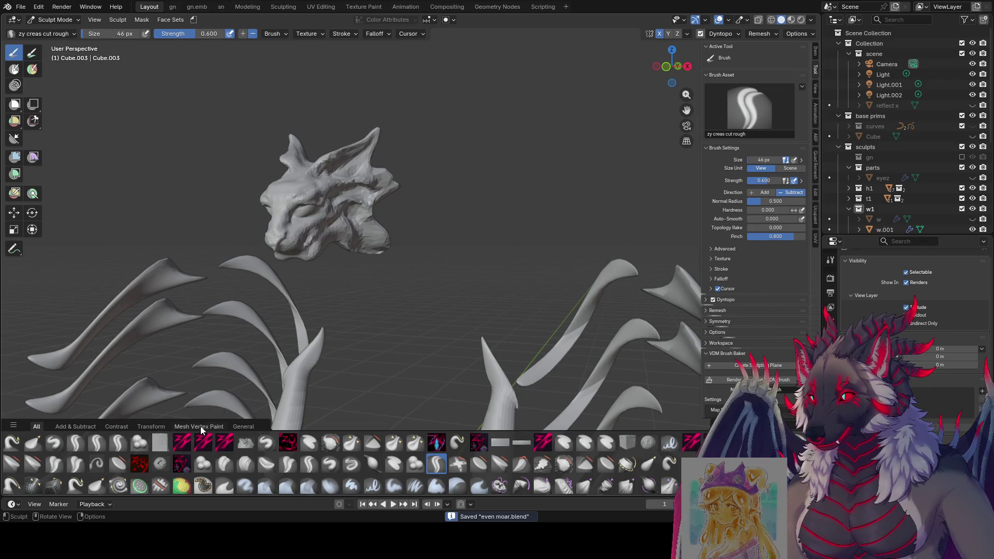
left_click(436, 443)
middle_click_drag(311, 168, 279, 190)
Step: Resize the panelize brush in small increments up to 24 px
key("f")
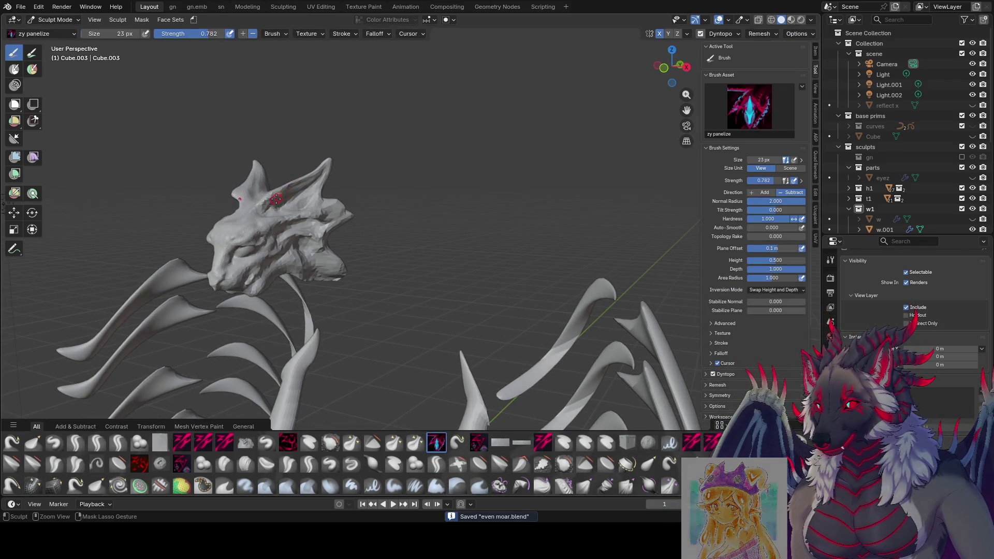
left_click(264, 213)
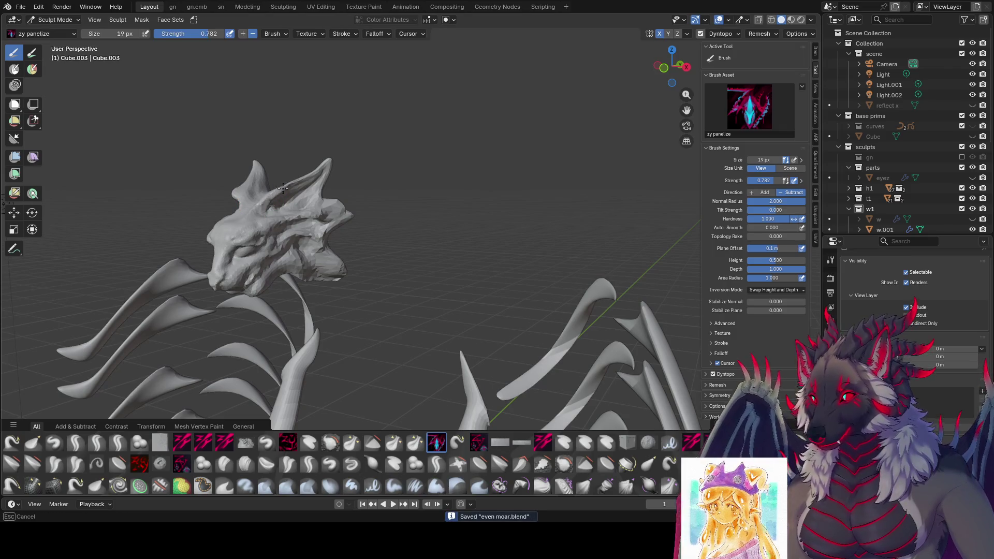
middle_click_drag(283, 188, 288, 178)
key("f")
left_click(309, 179)
key("f")
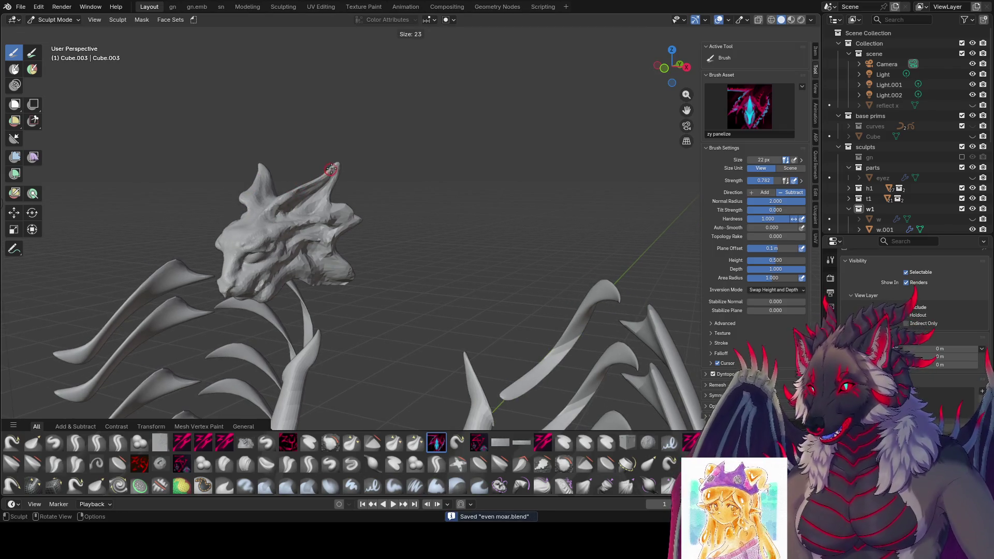
left_click(325, 173)
key("f")
left_click(326, 172)
key("f")
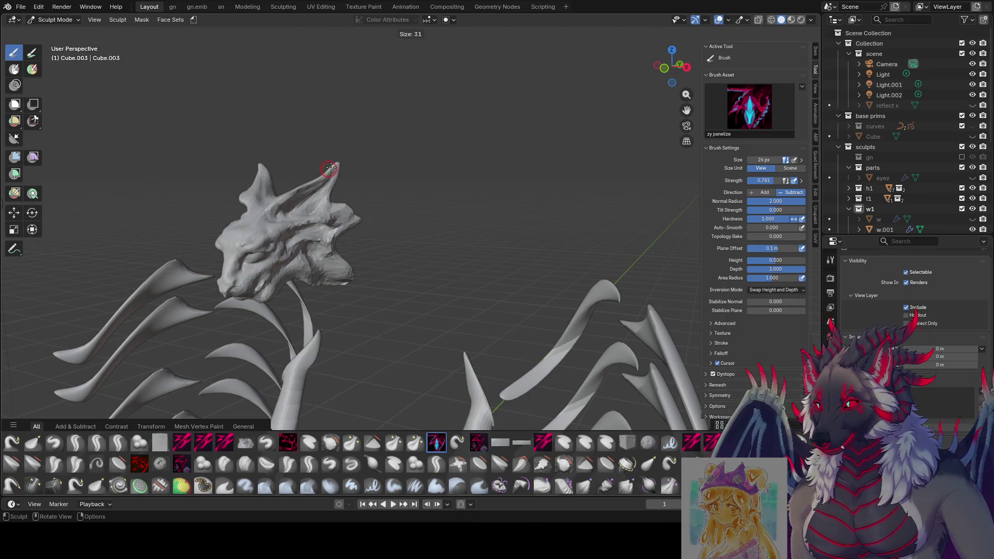
left_click(328, 172)
key("f")
left_click(329, 171)
key("f")
left_click(331, 171)
key("f")
left_click(331, 171)
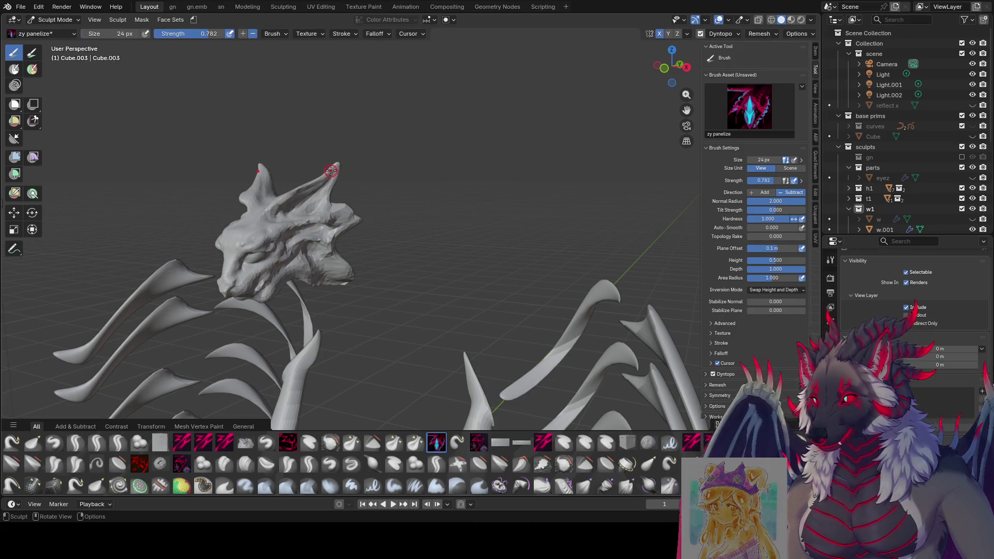
Step: Set brush strength to 0.500, resize the brush to 36 px, and save
key("f")
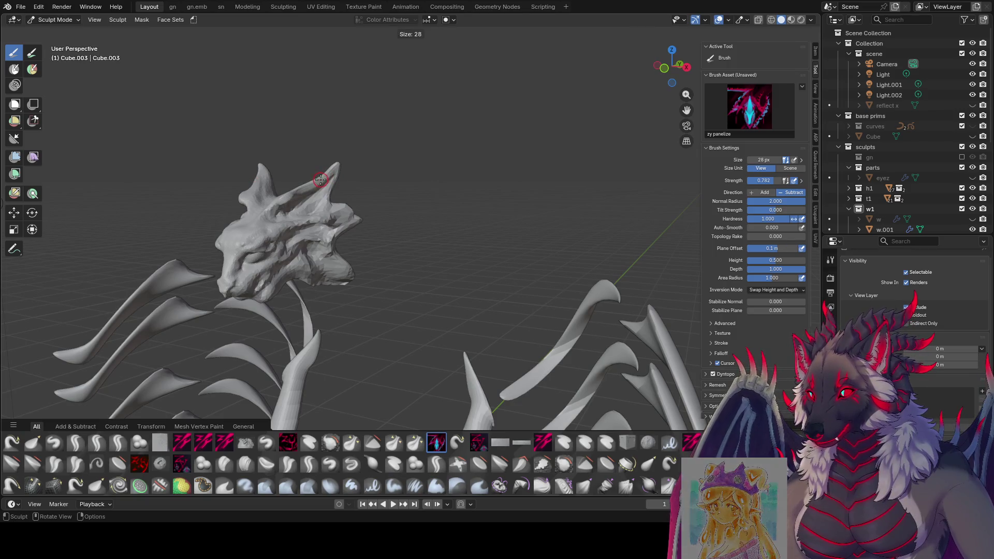
left_click(323, 179)
key("shift+f")
left_click(307, 180)
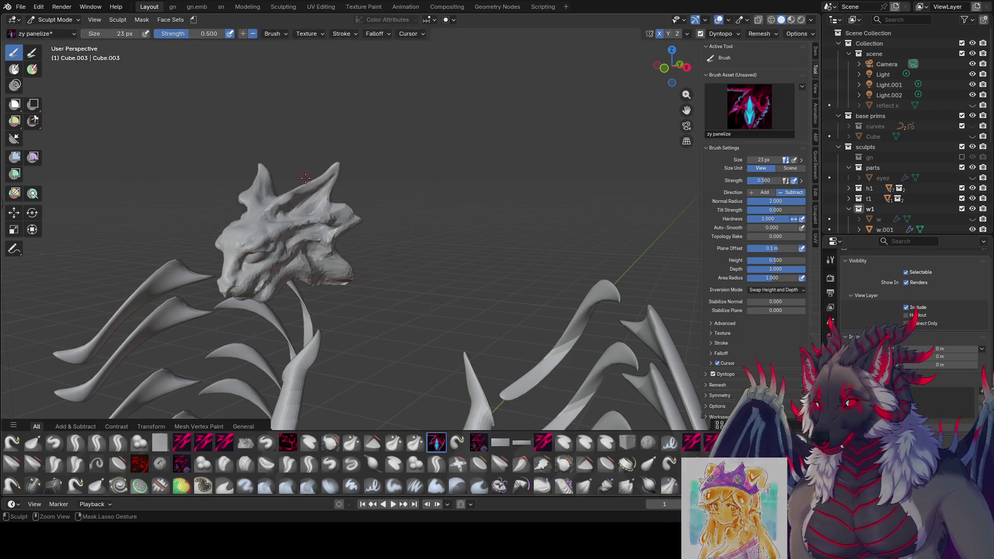
key("f")
left_click(308, 188)
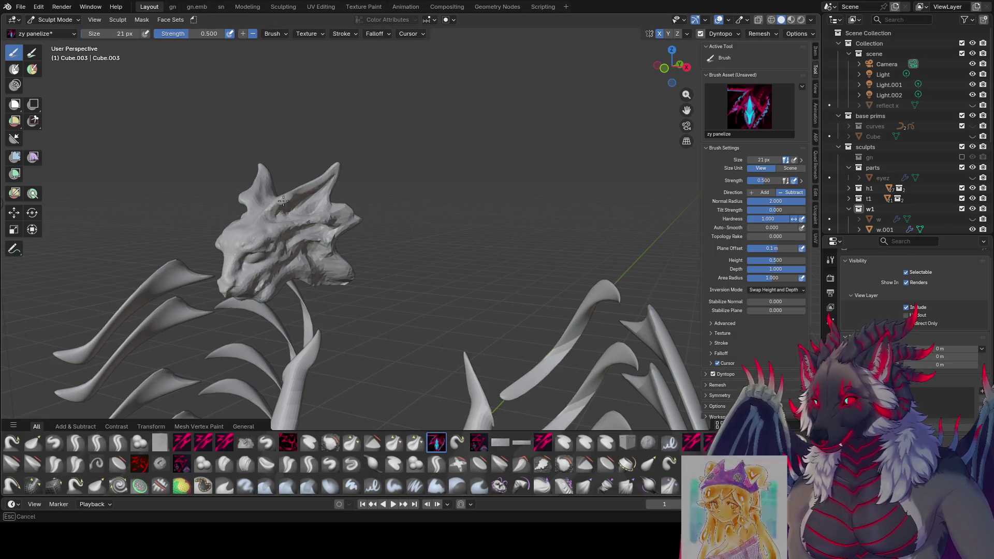
key("f")
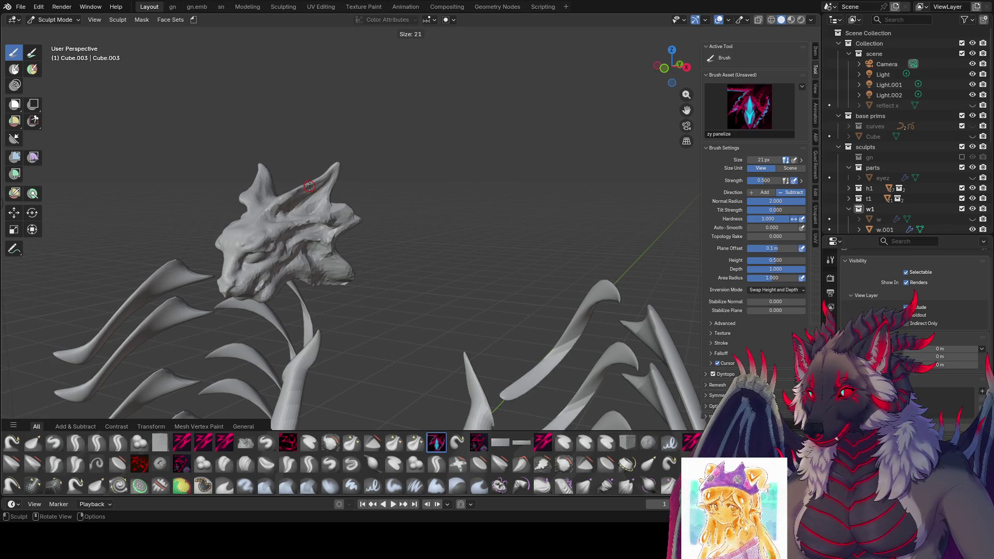
left_click(317, 181)
key("shift+f")
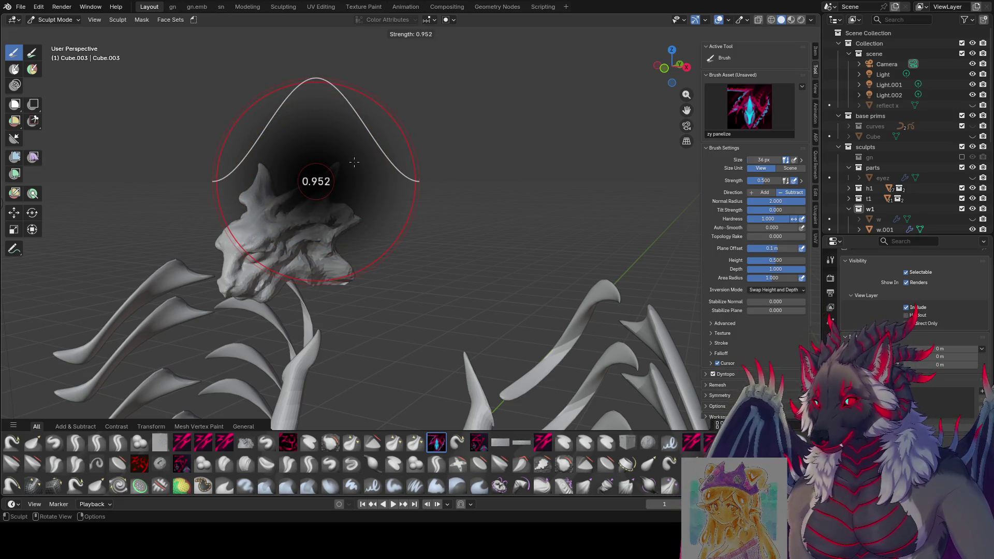
key("Escape")
key("ctrl+s")
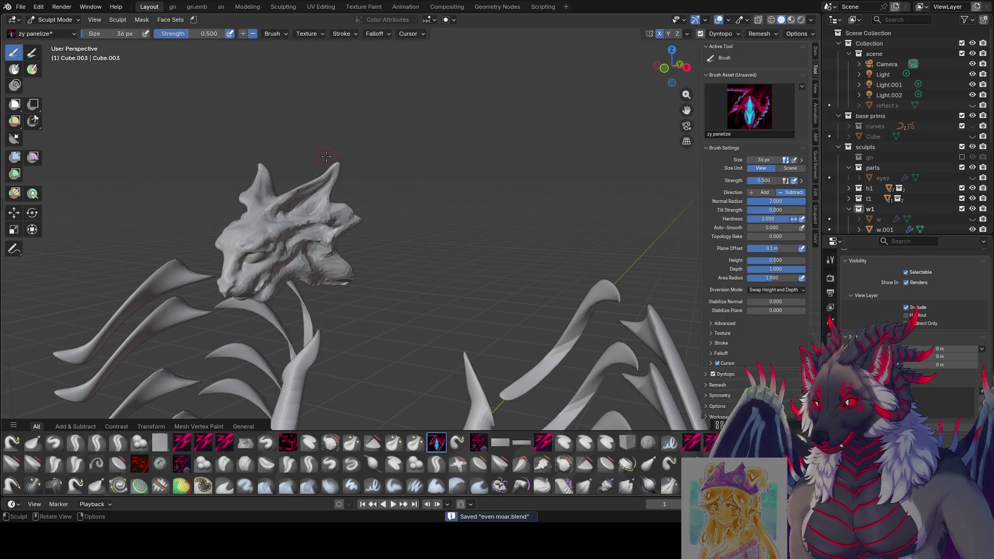
Step: Carve panel detail along the horn with a 34 px brush, then enlarge it and save
scroll(327, 157, "up", 5)
scroll(436, 99, "down", 5)
middle_click_drag(437, 99, 489, 164)
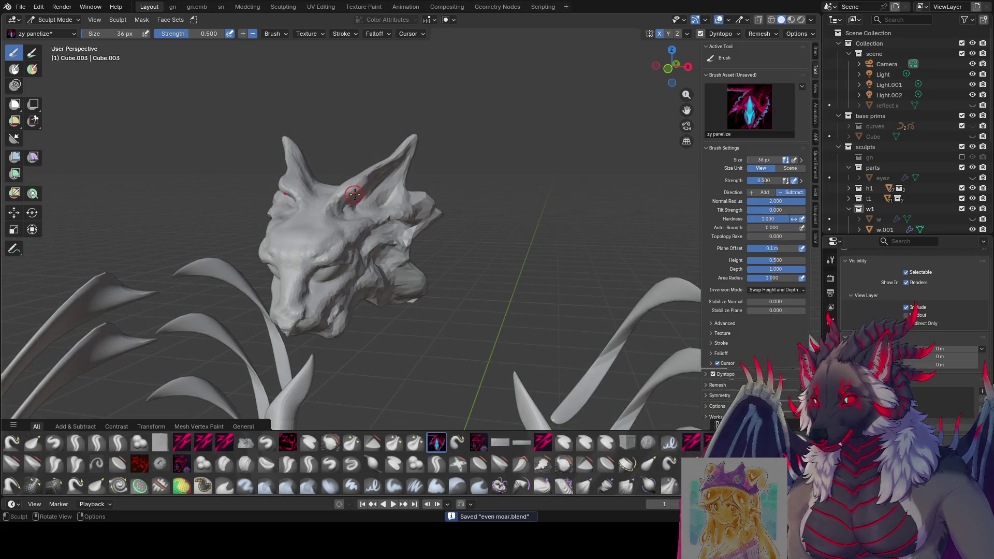
mouse_move(354, 194)
middle_mouse_down()
mouse_move(228, 196)
mouse_move(217, 177)
middle_mouse_up()
scroll(228, 195, "up", 2)
key("f")
left_click(242, 192)
key("bracketleft")
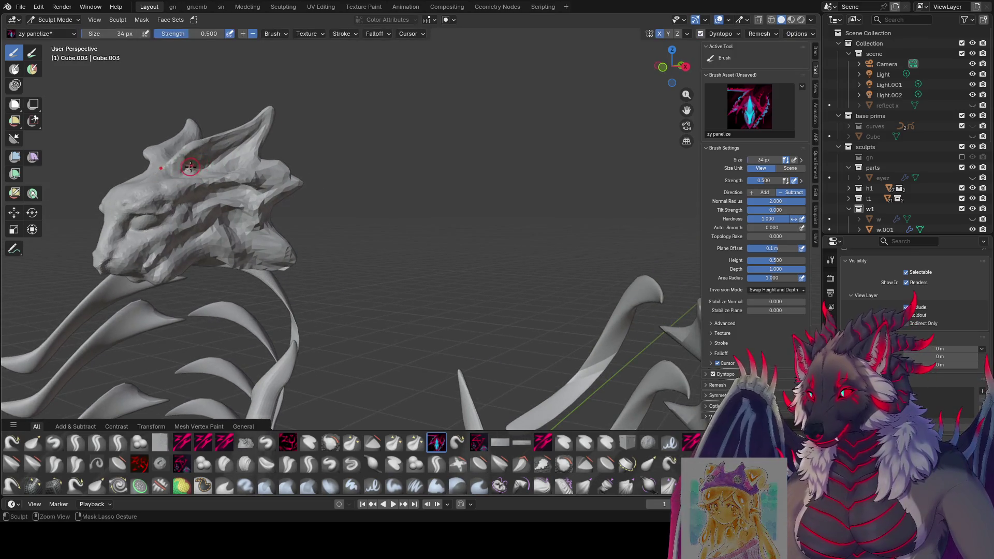
mouse_move(262, 111)
left_mouse_down()
mouse_move(253, 126)
mouse_move(195, 150)
left_mouse_up()
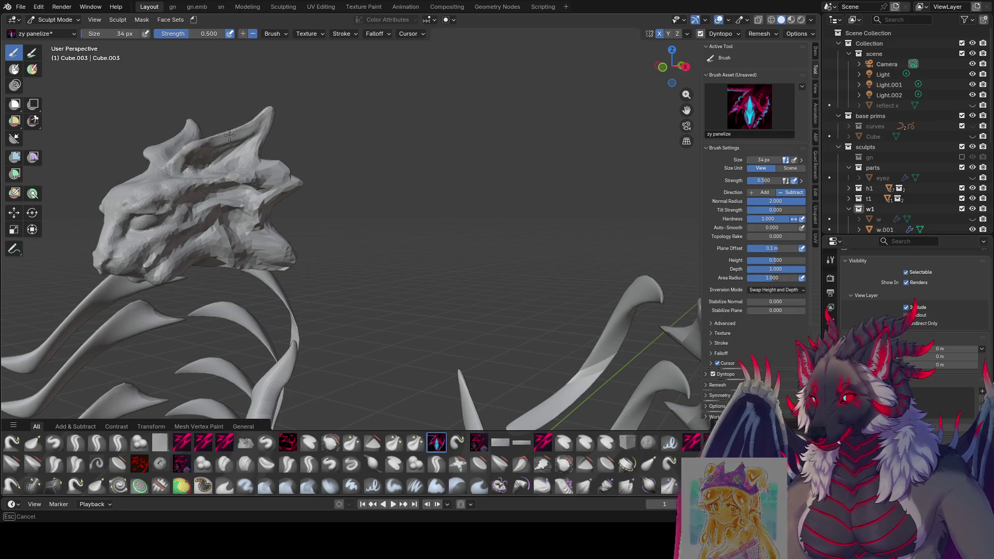
key("bracketright")
key("bracketright")
key("bracketright")
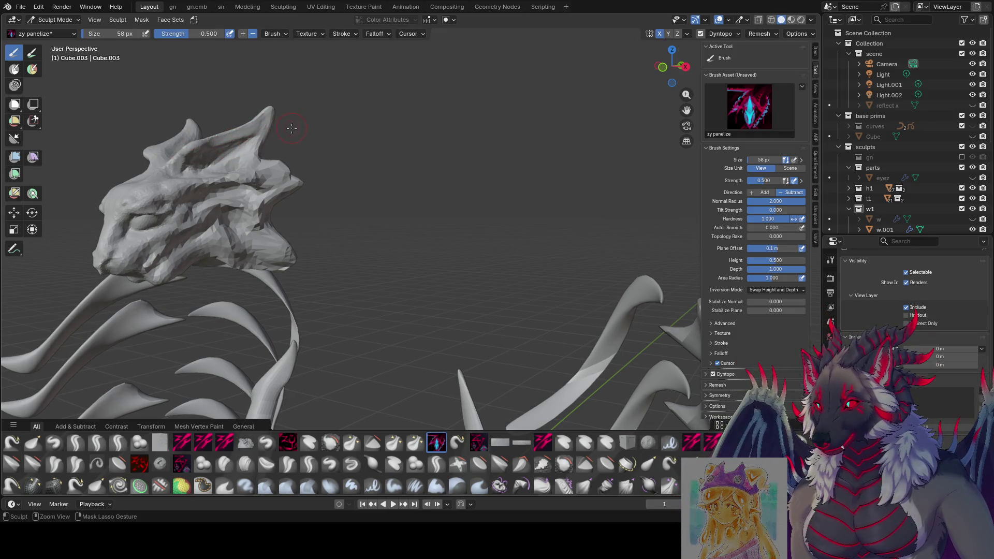
key("ctrl+s")
Step: Bring the head into a low frontal view and set the brush to 44 px
middle_click_drag(230, 147, 231, 160)
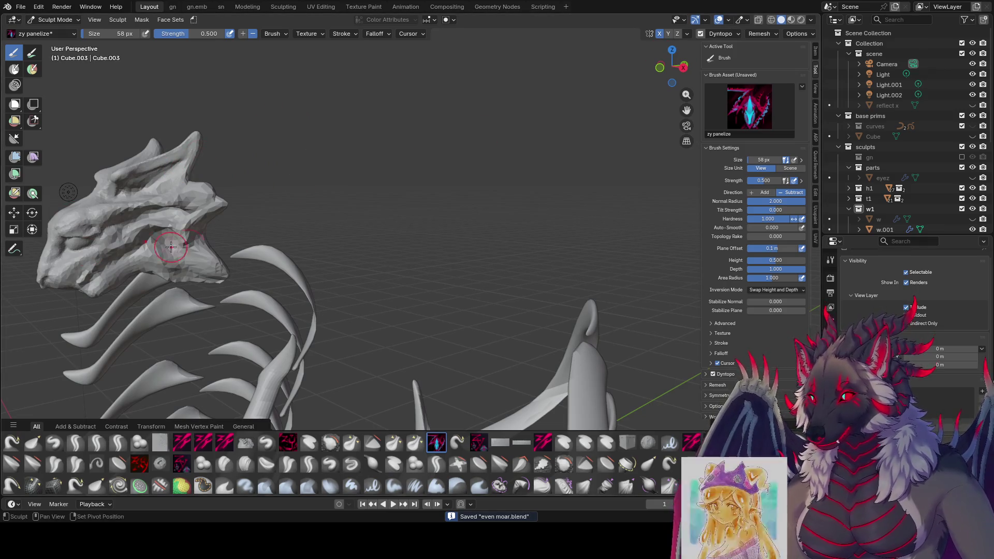
middle_click_drag(167, 255, 123, 183)
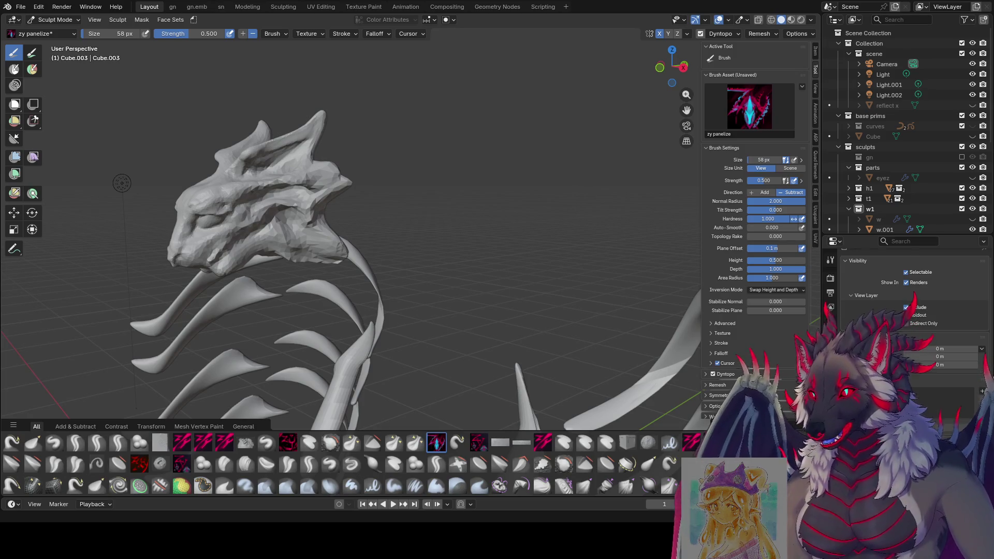
mouse_move(315, 218)
middle_mouse_down()
mouse_move(350, 218)
mouse_move(344, 228)
middle_mouse_up()
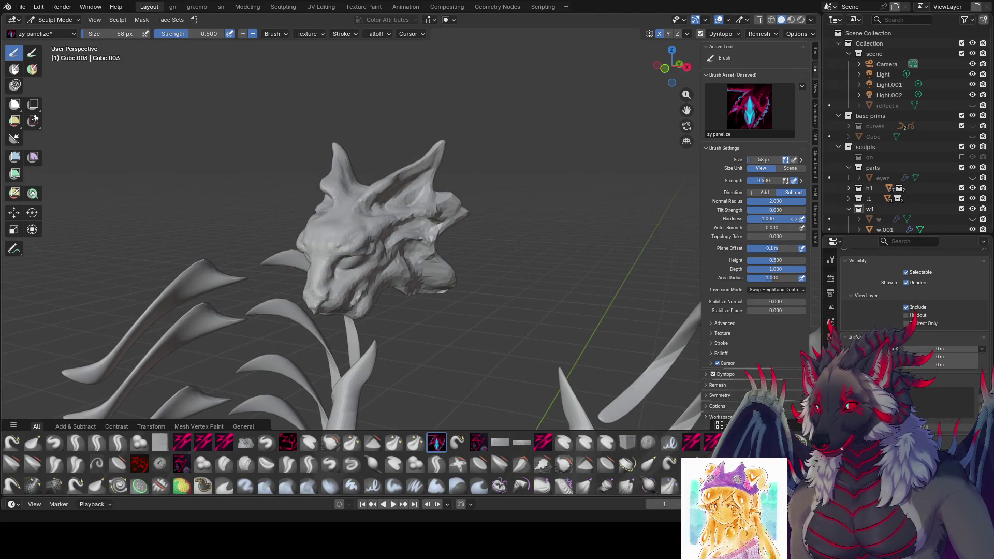
middle_click_drag(432, 222, 331, 189)
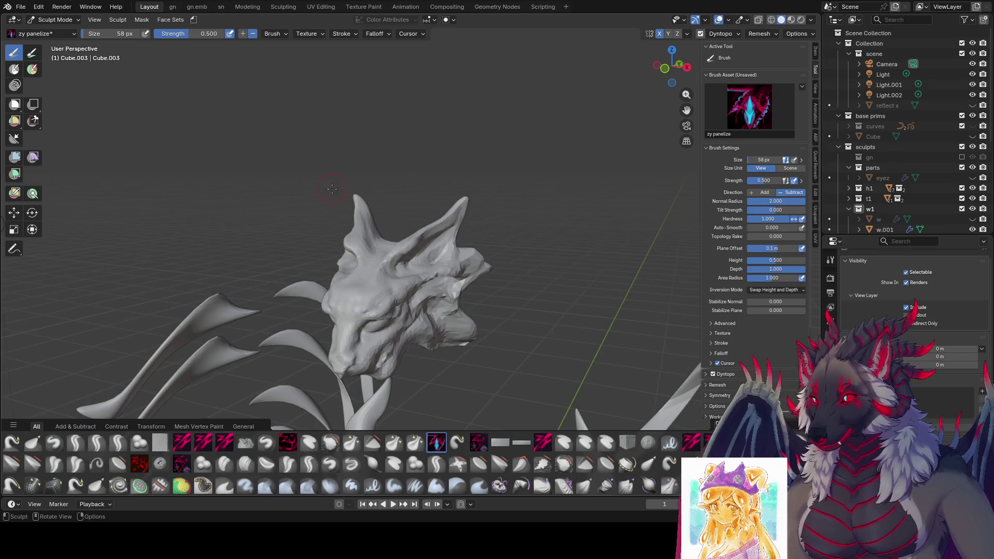
mouse_move(241, 247)
middle_mouse_down()
mouse_move(344, 166)
mouse_move(401, 156)
middle_mouse_up()
key("f")
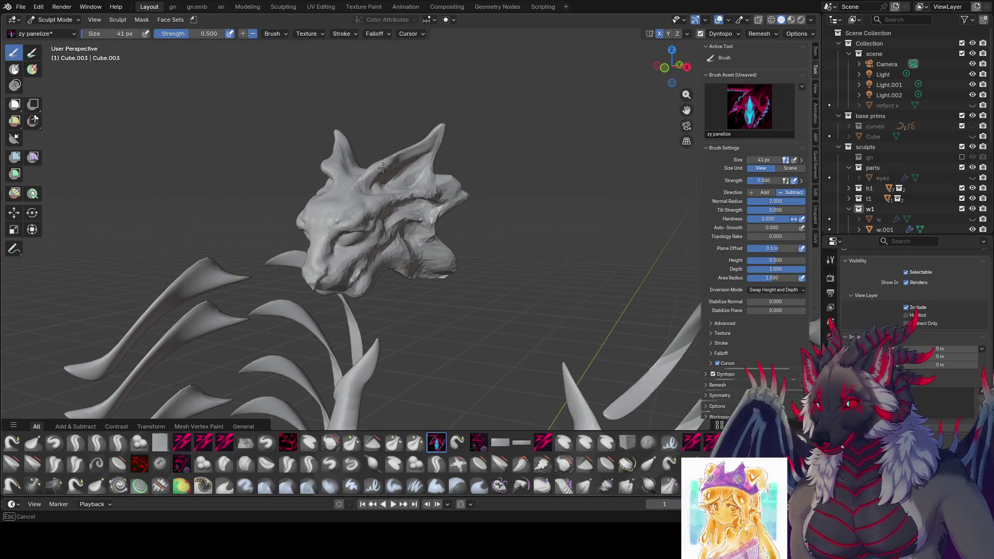
left_click(378, 171)
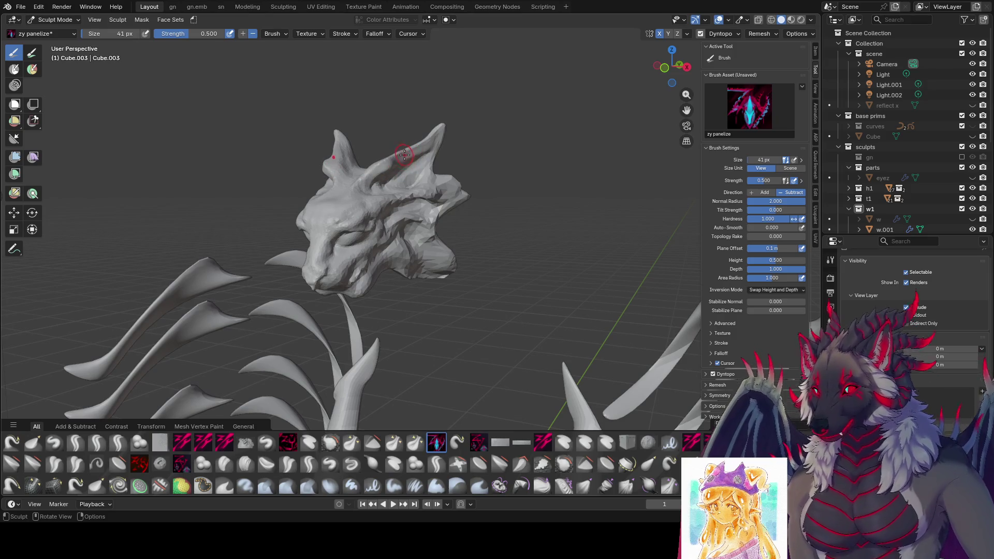
key("f")
left_click(383, 168)
Step: Reduce the brush to 31 px and carve a panel line into the horn
mouse_move(383, 169)
middle_mouse_down()
mouse_move(322, 195)
mouse_move(357, 165)
mouse_move(395, 159)
mouse_move(271, 144)
mouse_move(311, 126)
mouse_move(391, 118)
mouse_move(407, 141)
middle_mouse_up()
key("f")
left_click(322, 171)
key("f")
left_click(355, 158)
key("f")
left_click(262, 135)
left_click_drag(382, 152, 386, 154)
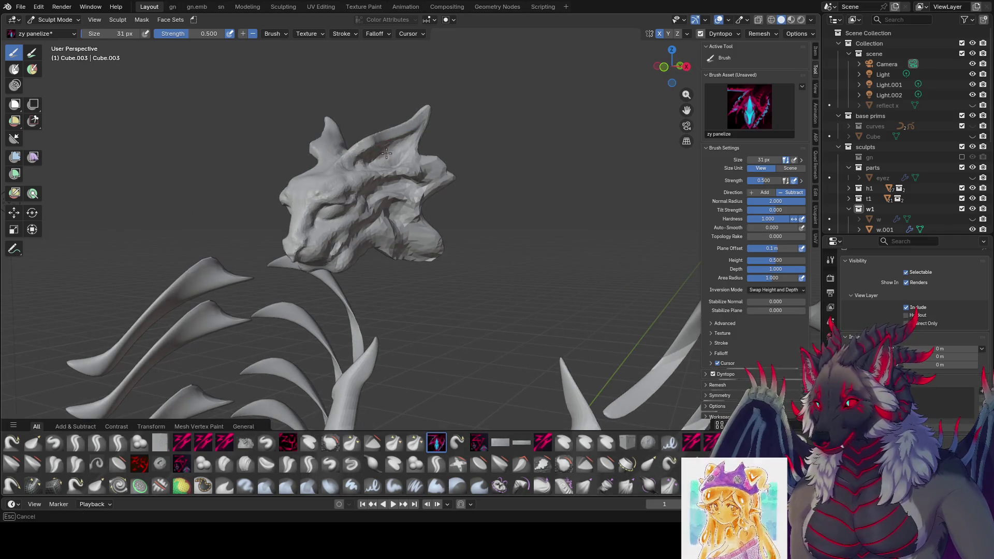
Step: Carve several more panel lines across the head with a 30 px brush
mouse_move(398, 158)
middle_mouse_down()
mouse_move(377, 151)
mouse_move(395, 146)
middle_mouse_up()
key("bracketright")
key("bracketright")
key("bracketright")
key("bracketleft")
key("bracketleft")
key("bracketleft")
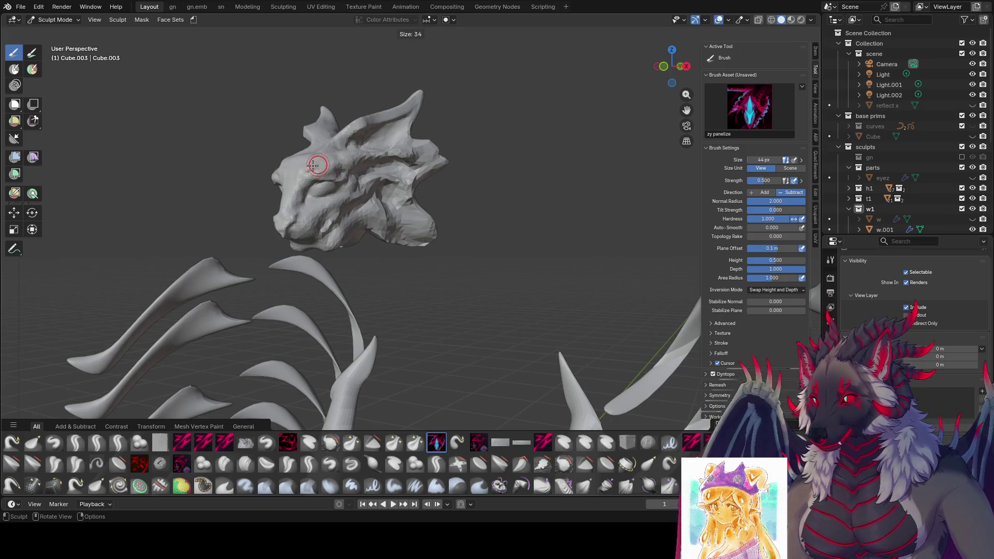
left_click_drag(308, 171, 308, 171)
middle_click_drag(309, 171, 316, 176)
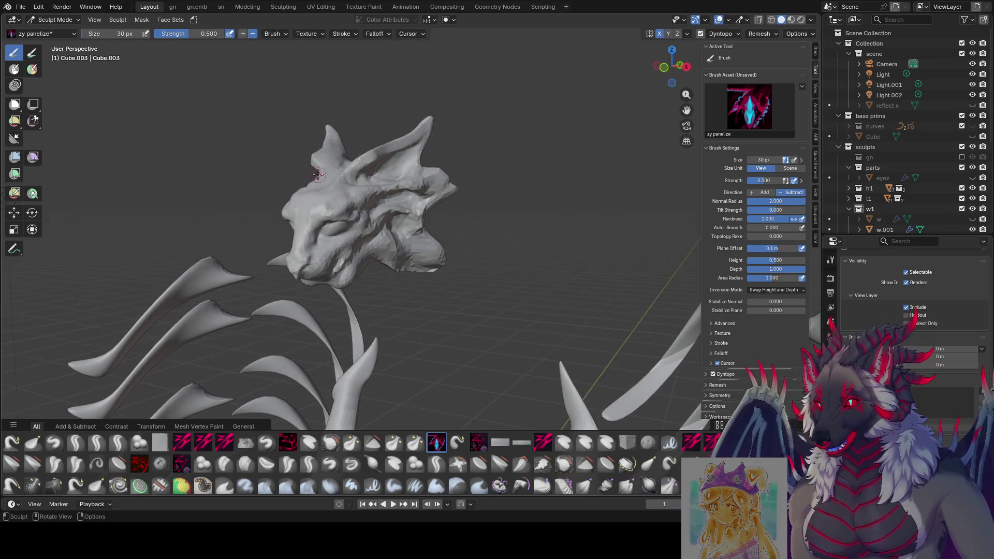
left_click_drag(333, 204, 336, 205)
mouse_move(335, 205)
middle_mouse_down()
mouse_move(315, 202)
mouse_move(362, 191)
mouse_move(336, 181)
middle_mouse_up()
left_click_drag(342, 182, 346, 178)
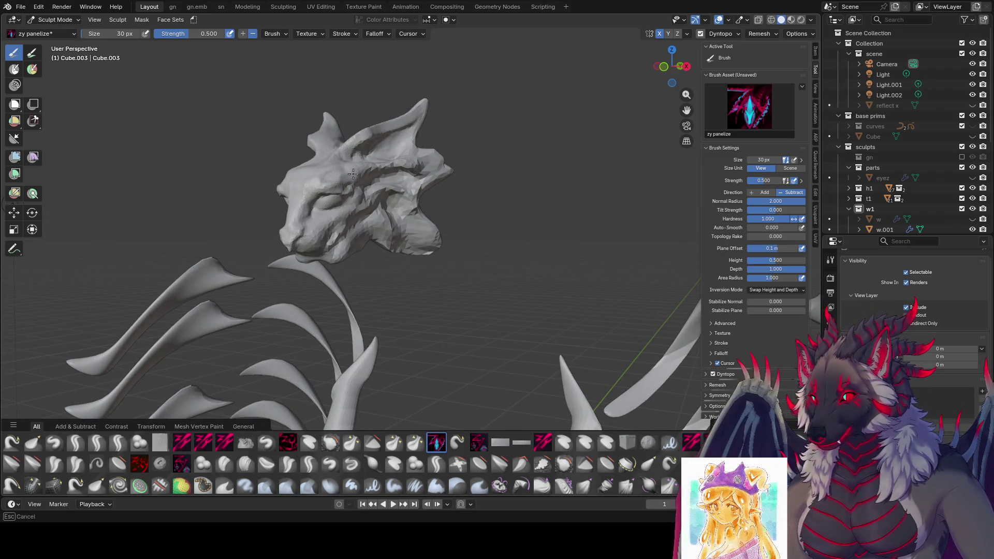
middle_click_drag(346, 179, 378, 168)
Step: Enlarge the brush to 36 px and save even moar.blend
key("bracketright")
key("bracketright")
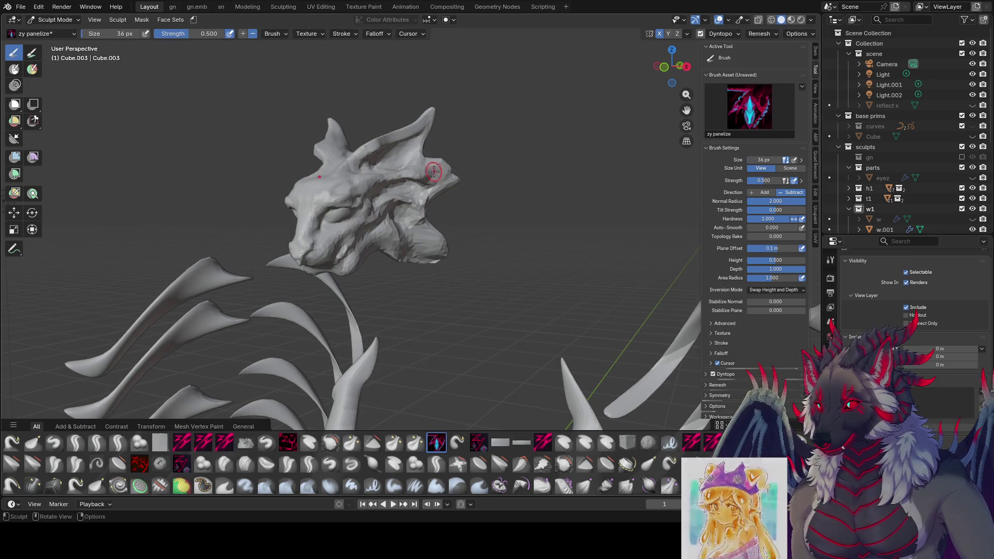
middle_click_drag(443, 166, 455, 173)
key("ctrl+s")
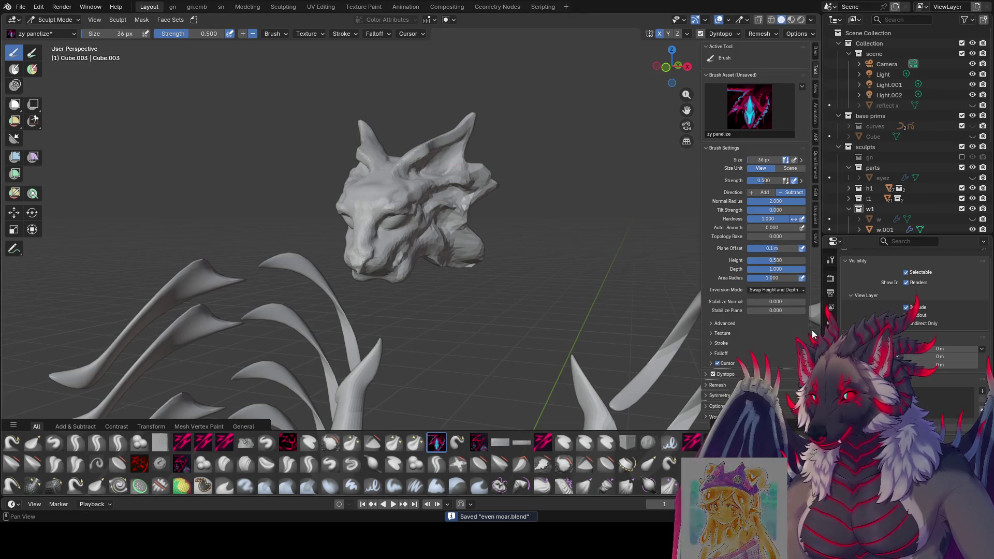
scroll(880, 321, "up", 5)
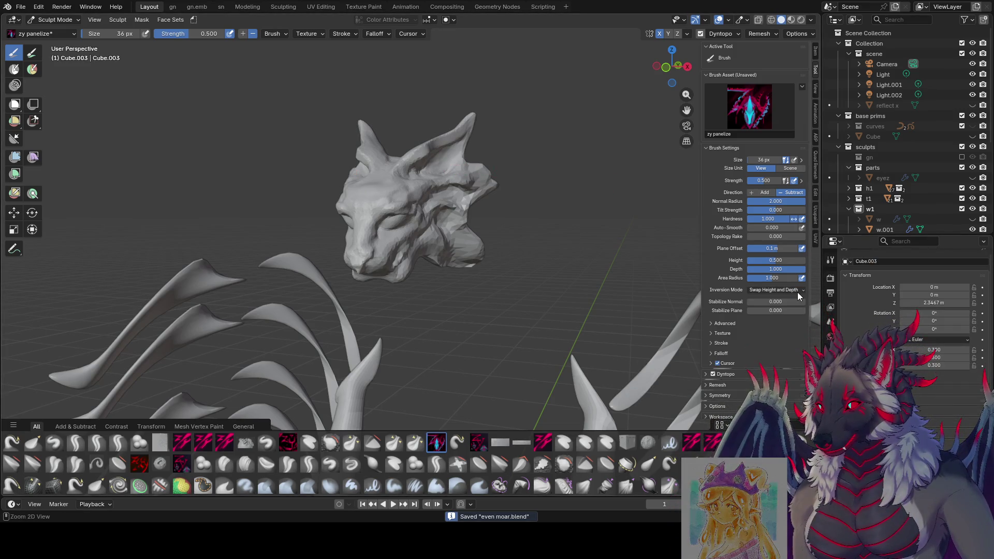
Step: In Object Mode, apply the head's scale, deselect it, and save
left_click(75, 21)
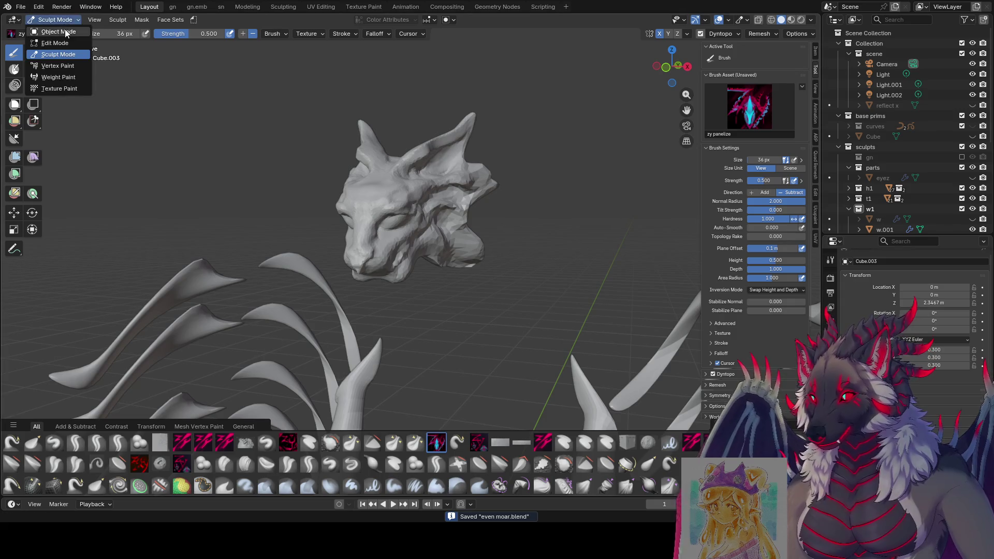
left_click(57, 31)
key("ctrl+a")
left_click(431, 216)
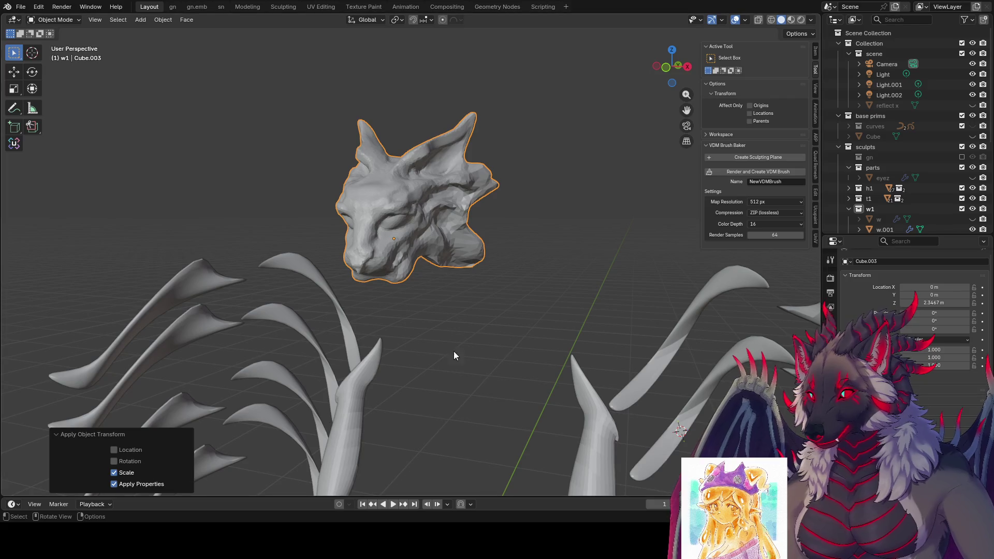
left_click(507, 317)
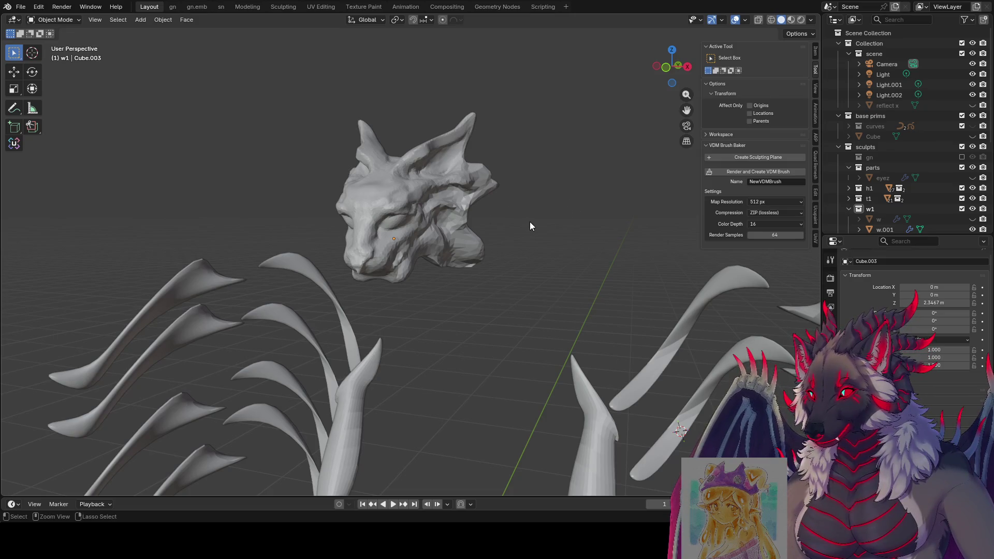
key("ctrl+s")
Step: Return to Sculpt Mode and set the brush size to 43 px
key("ctrl+Tab")
left_click(503, 284)
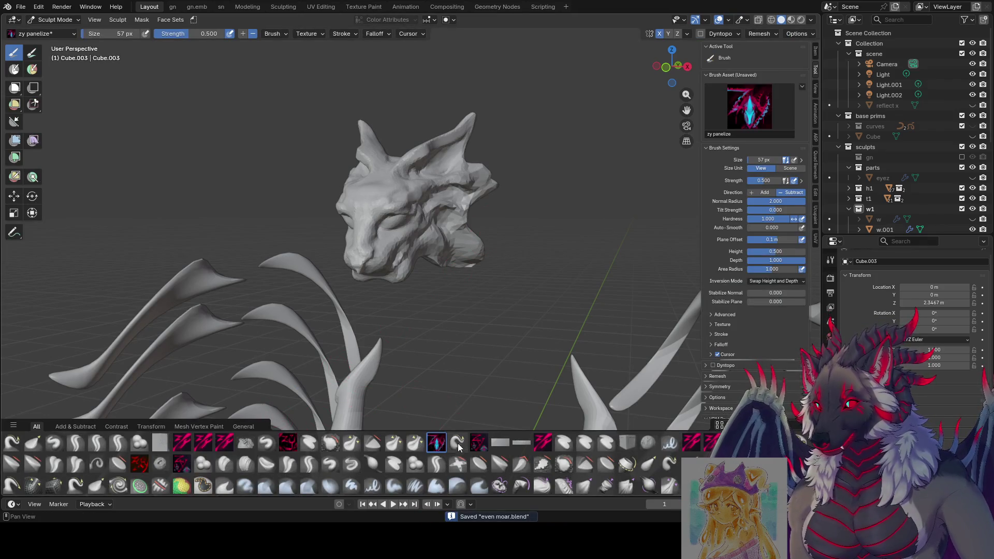
key("f")
left_click(454, 160)
middle_click_drag(454, 159, 396, 116)
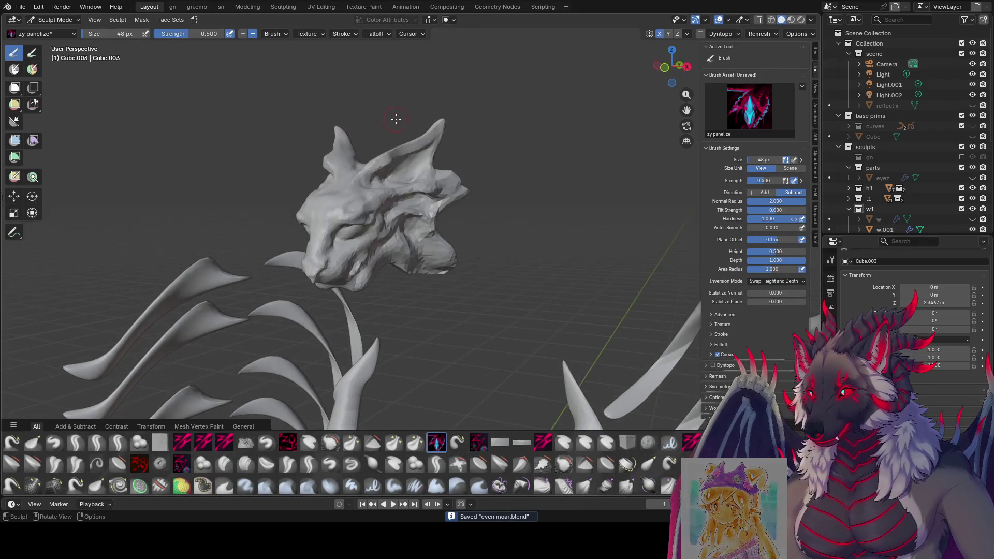
key("f")
left_click(336, 149)
middle_click_drag(336, 149, 362, 146)
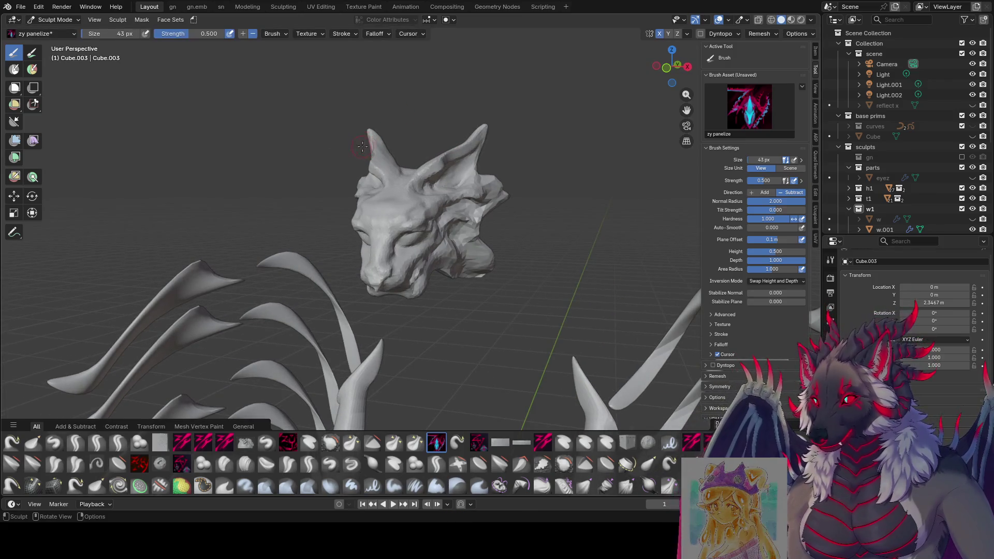
Step: Set the brush to 31 px and enable dynamic topology, accepting the warning
key("f")
left_click(460, 148)
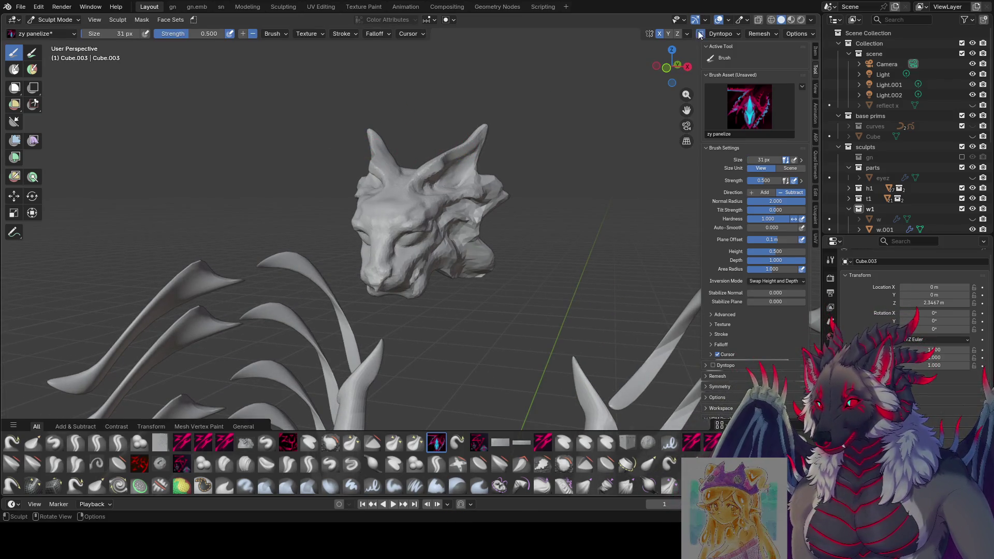
left_click(700, 33)
left_click(470, 276)
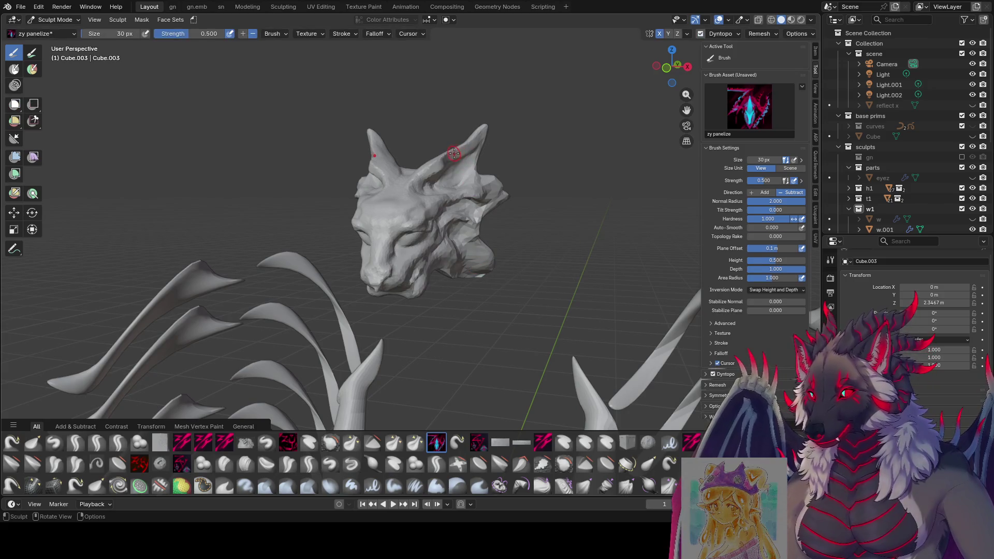
Step: Carve panel lines along the horn and the ridge of the head
left_click_drag(454, 154, 445, 159)
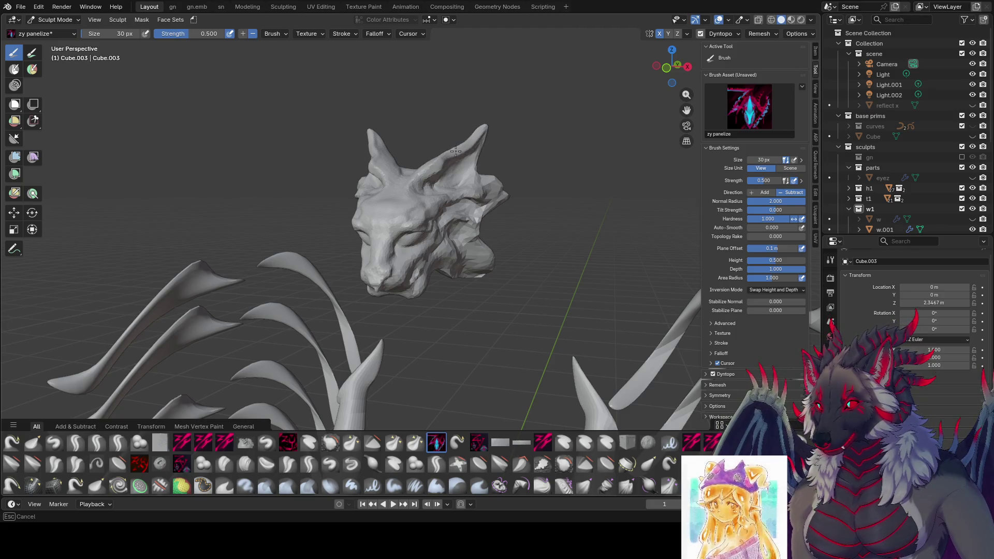
mouse_move(412, 184)
middle_mouse_down()
mouse_move(381, 178)
mouse_move(388, 171)
mouse_move(343, 147)
middle_mouse_up()
mouse_move(291, 132)
left_mouse_down()
mouse_move(299, 128)
mouse_move(286, 137)
mouse_move(297, 137)
left_mouse_up()
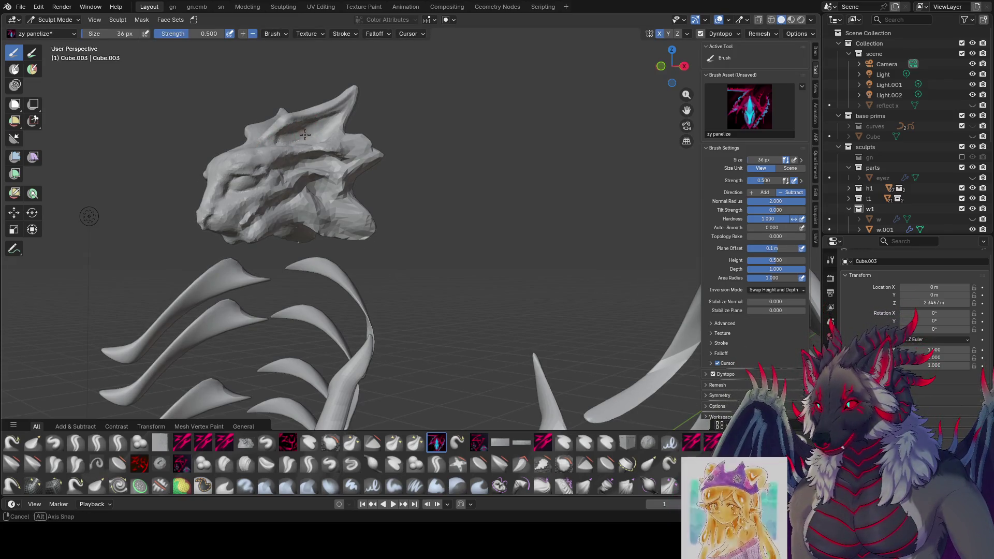
middle_click_drag(297, 137, 362, 173)
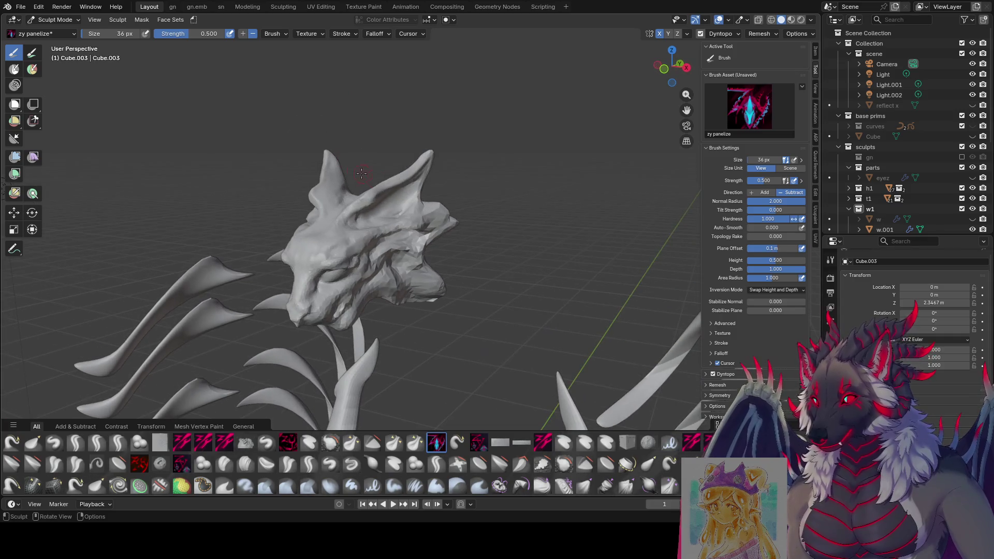
Step: With a 45 px brush, carve another panel stroke on the head
key("f")
left_click(413, 197)
middle_click_drag(408, 199, 412, 196)
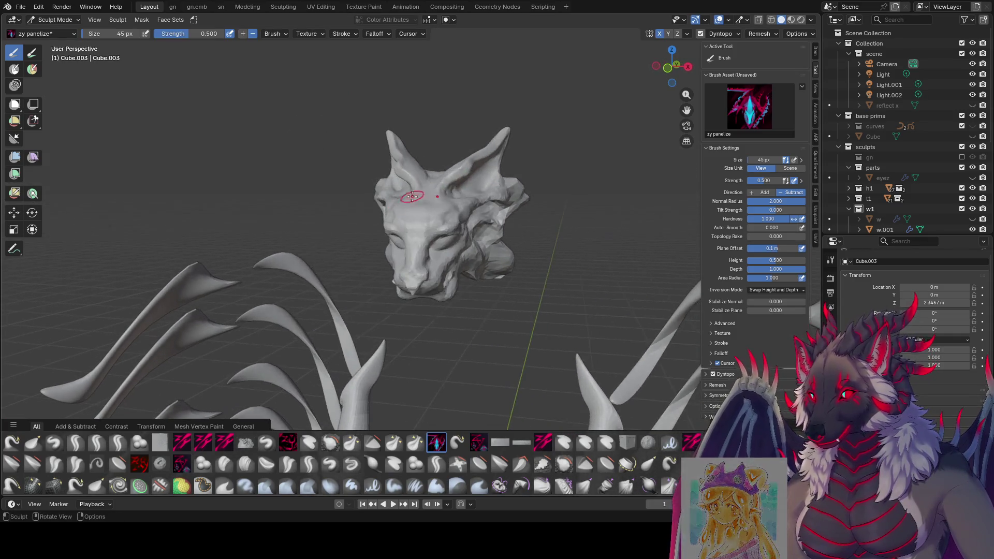
mouse_move(470, 176)
middle_mouse_down()
mouse_move(505, 156)
mouse_move(385, 156)
middle_mouse_up()
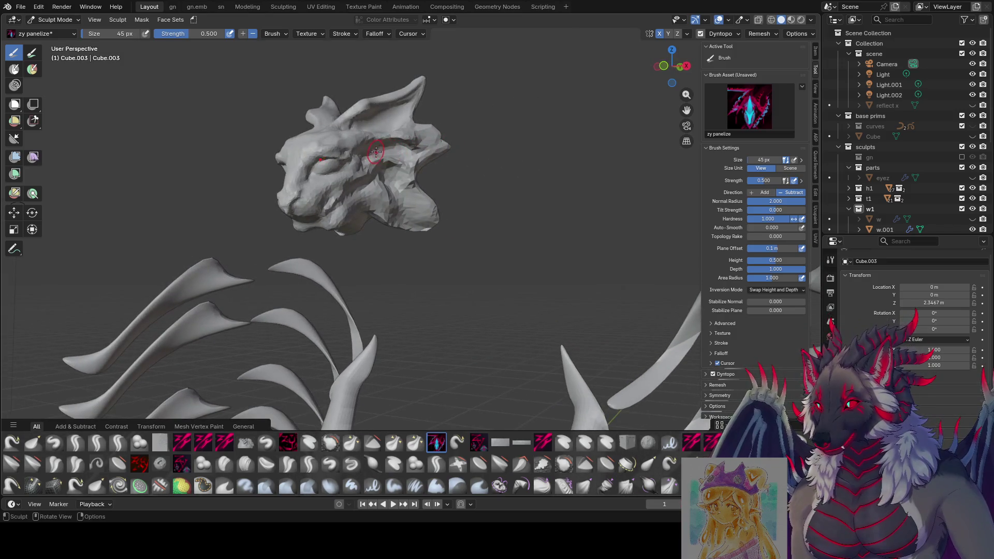
left_click_drag(390, 153, 398, 150)
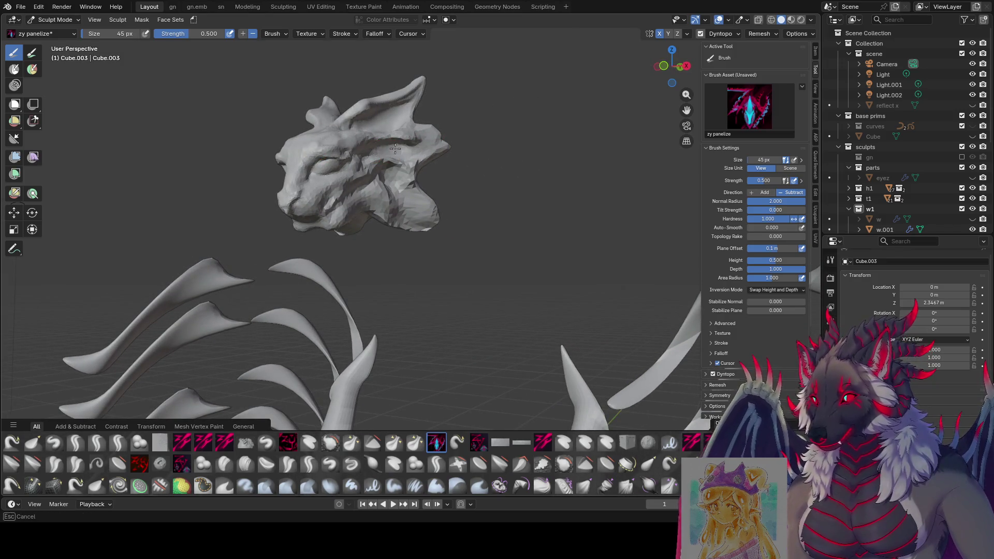
middle_click_drag(429, 150, 440, 156)
Step: Resize the brush to 43 px, carve a further panel stroke, and save
key("f")
left_click(466, 155)
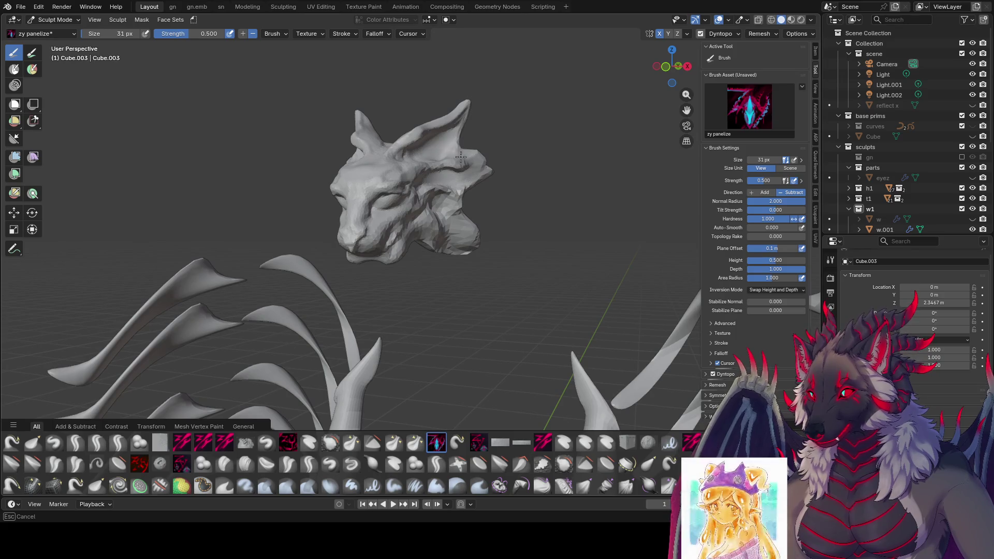
mouse_move(439, 138)
middle_mouse_down()
mouse_move(424, 141)
mouse_move(450, 133)
mouse_move(415, 152)
middle_mouse_up()
key("f")
left_click(431, 140)
left_click_drag(363, 182, 368, 184)
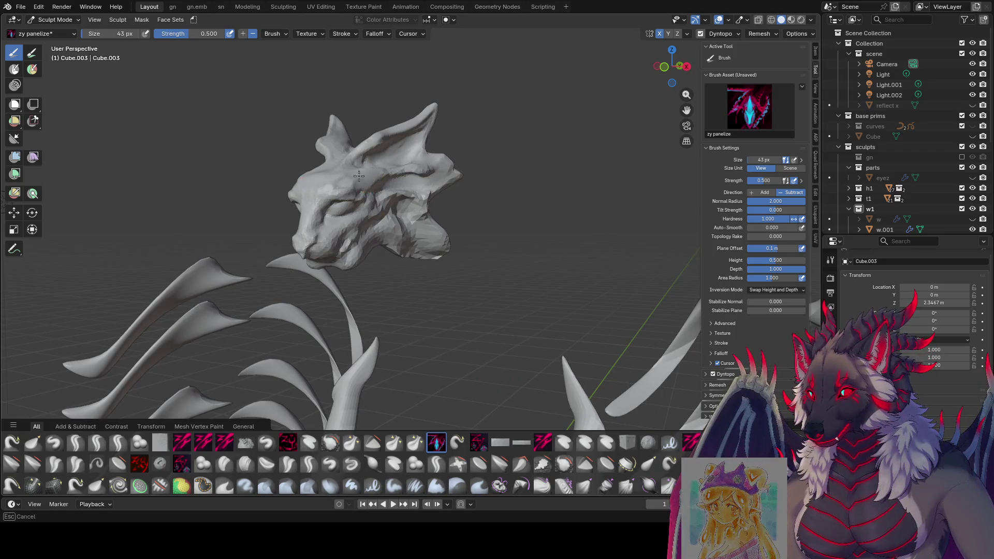
mouse_move(358, 177)
middle_mouse_down()
mouse_move(316, 167)
mouse_move(442, 152)
mouse_move(417, 166)
middle_mouse_up()
key("ctrl+s")
Step: Shrink the brush to 21 px, save again, and switch to the zy lid brush
key("f")
left_click(418, 165)
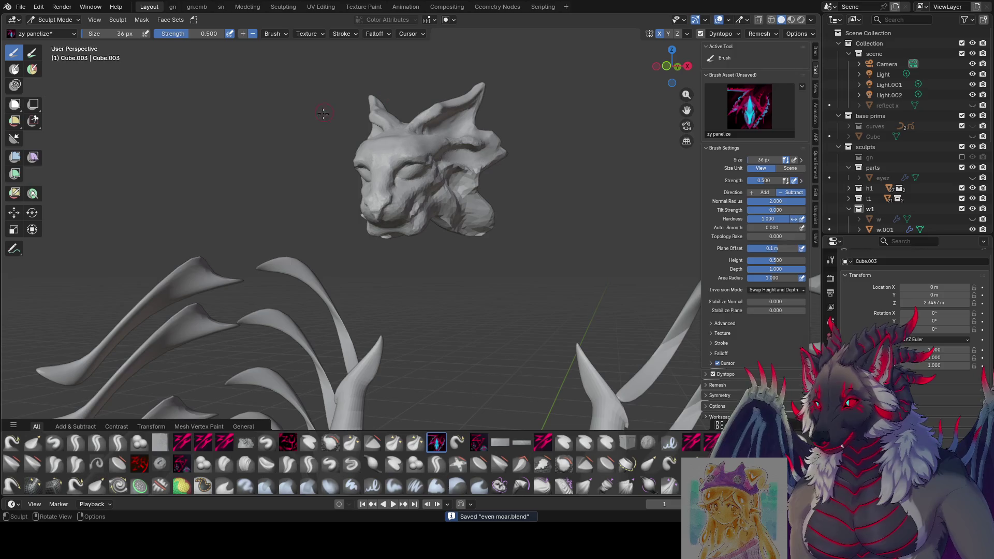
middle_click_drag(323, 113, 357, 155)
key("f")
left_click(401, 215)
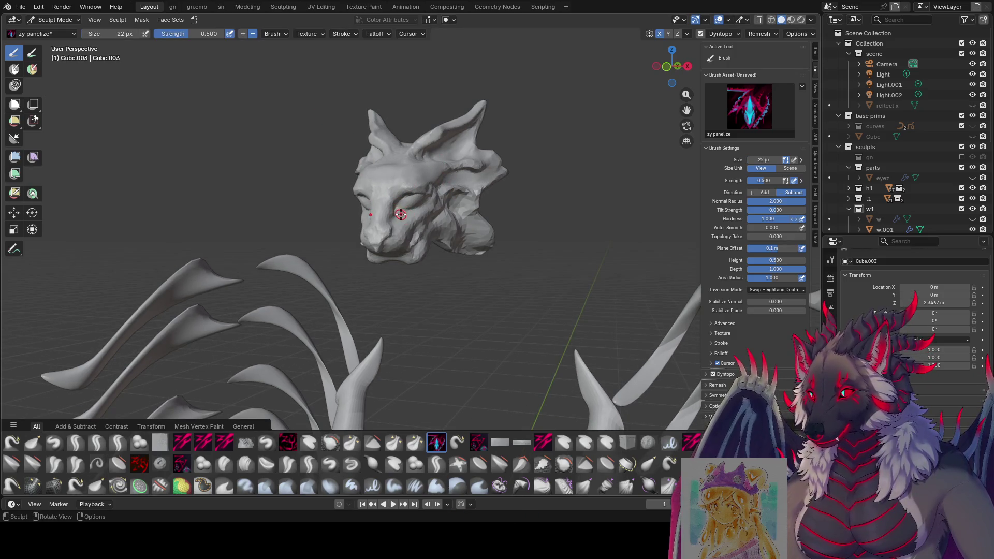
key("f")
left_click(402, 213)
middle_click_drag(426, 202, 393, 218)
key("ctrl+s")
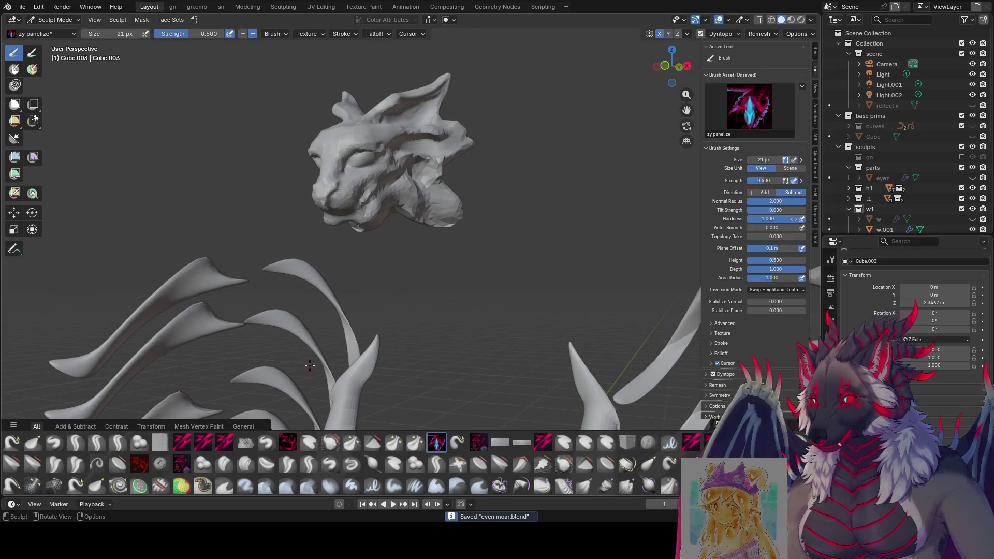
middle_click_drag(365, 155, 364, 155)
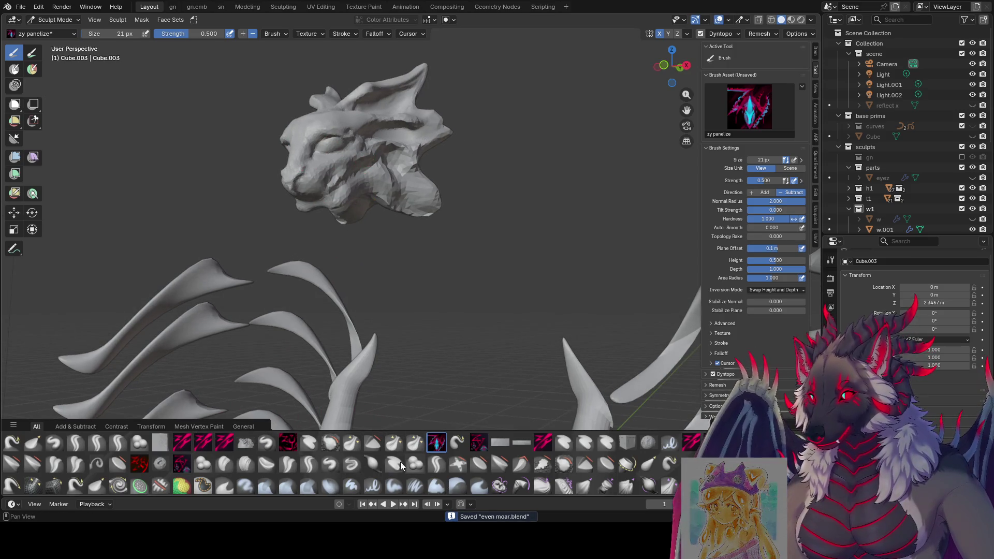
left_click(118, 442)
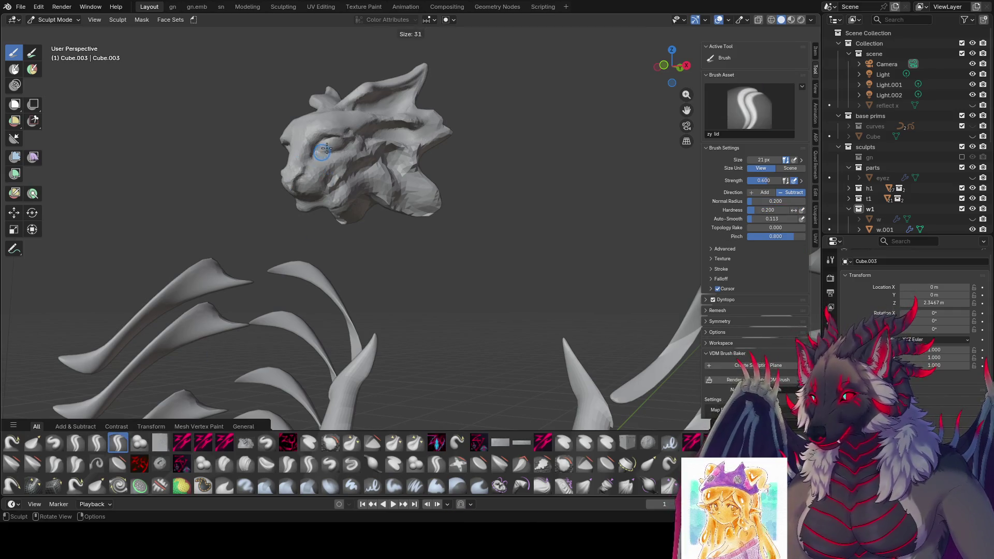
Step: Sculpt the first eyelid strokes near the eye with the zy lid brush
mouse_move(332, 138)
middle_mouse_down()
mouse_move(358, 121)
mouse_move(343, 127)
mouse_move(334, 160)
middle_mouse_up()
key("bracketright")
left_click_drag(337, 163, 347, 162)
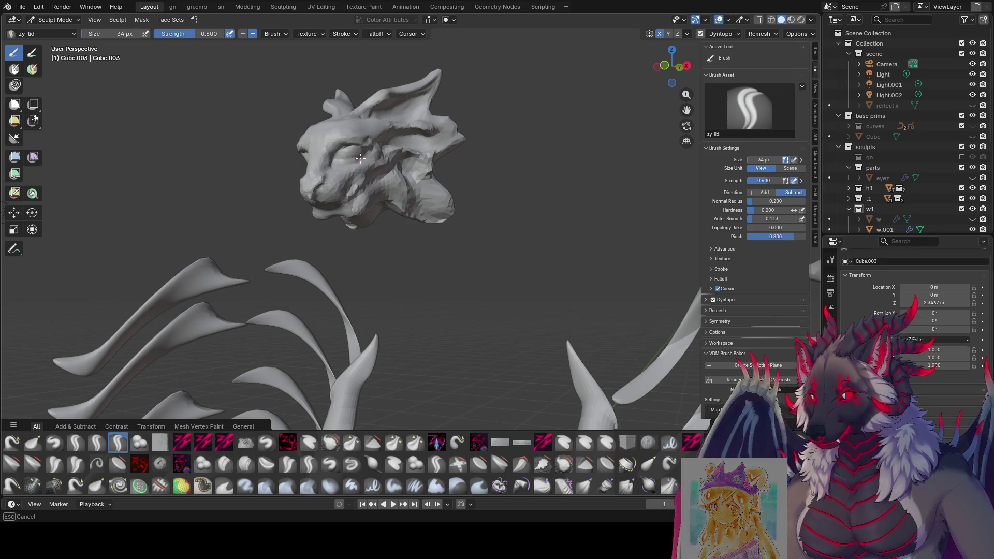
middle_click_drag(370, 149, 402, 120)
key("bracketleft")
left_click_drag(396, 108, 374, 108)
key("bracketright")
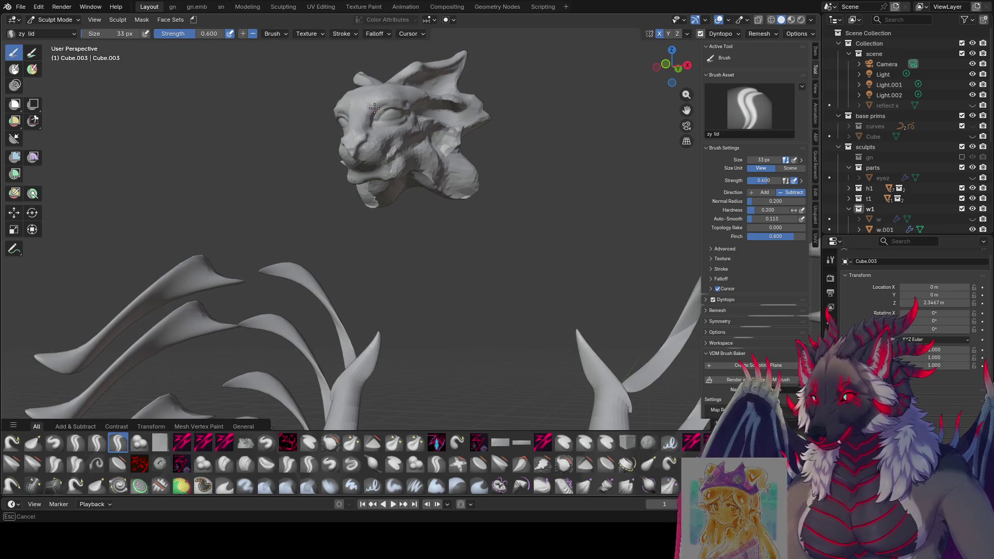
Step: Add more lid strokes on the head from a closer angle, enlarging then shrinking the brush
middle_click_drag(406, 96, 311, 155)
key("bracketright")
key("bracketright")
key("bracketright")
left_click_drag(289, 161, 285, 146)
mouse_move(286, 146)
middle_mouse_down()
mouse_move(326, 137)
mouse_move(343, 146)
middle_mouse_up()
mouse_move(345, 160)
left_mouse_down()
mouse_move(297, 184)
mouse_move(292, 206)
left_mouse_up()
key("bracketleft")
Step: Carve short strokes around the eye with a much smaller brush
key("bracketleft")
left_click_drag(313, 166, 331, 156)
middle_click_drag(305, 173, 332, 155)
key("bracketleft")
key("bracketleft")
key("bracketleft")
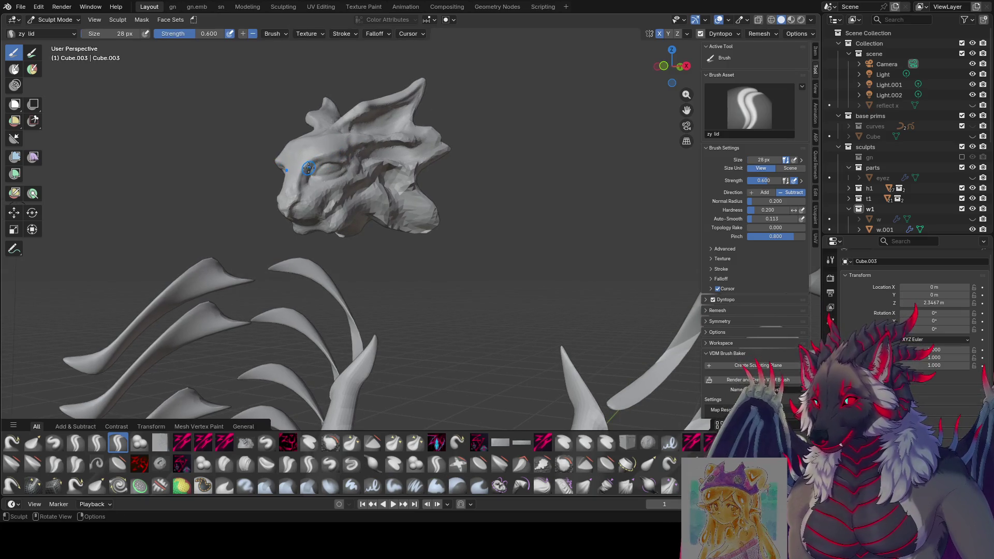
left_click_drag(308, 167, 304, 200)
mouse_move(304, 200)
middle_mouse_down()
mouse_move(329, 183)
mouse_move(286, 188)
mouse_move(283, 135)
middle_mouse_up()
left_click_drag(277, 127, 292, 108)
key("bracketleft")
key("bracketleft")
middle_click_drag(277, 115, 329, 99)
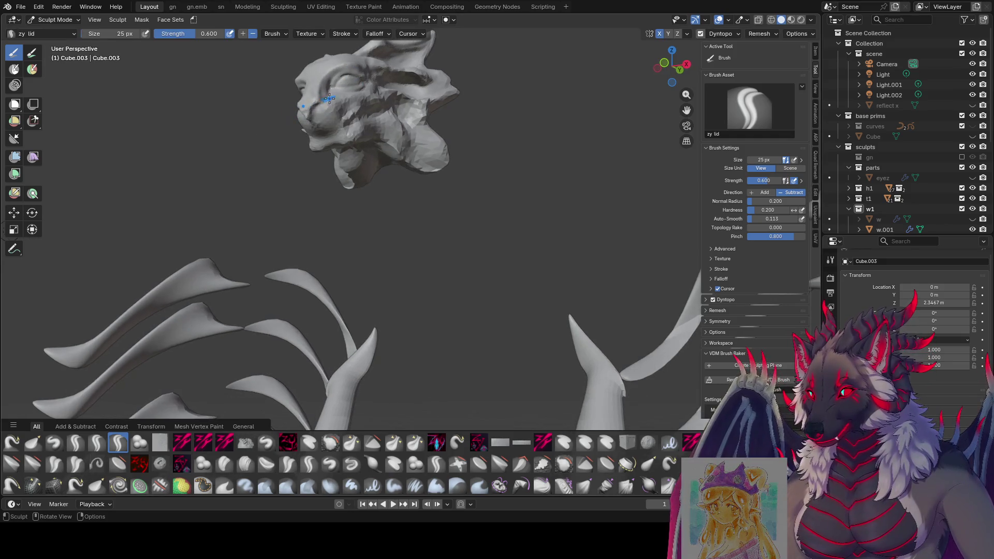
Step: Add small detail strokes near the eye from several new angles
left_click_drag(317, 111, 316, 111)
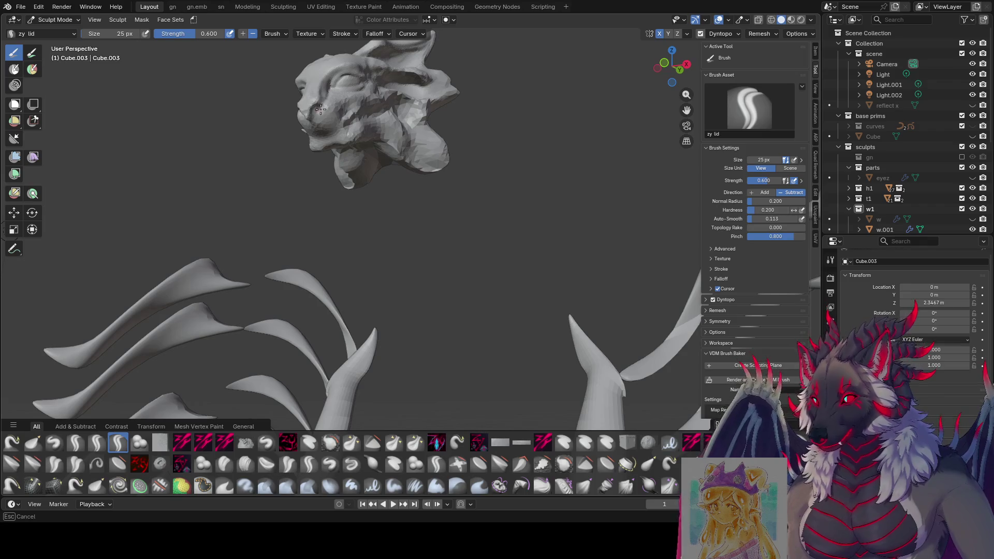
key("bracketright")
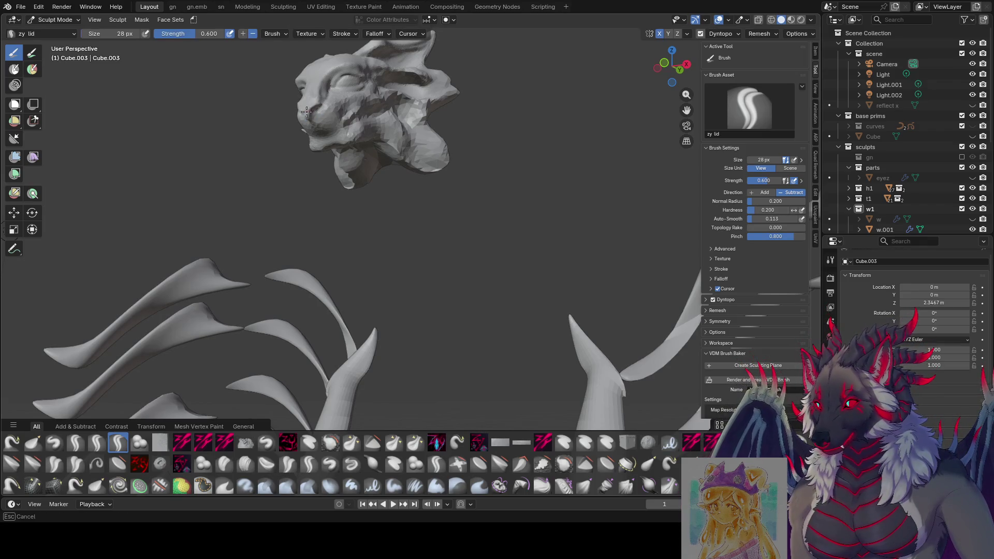
middle_click_drag(306, 112, 232, 151)
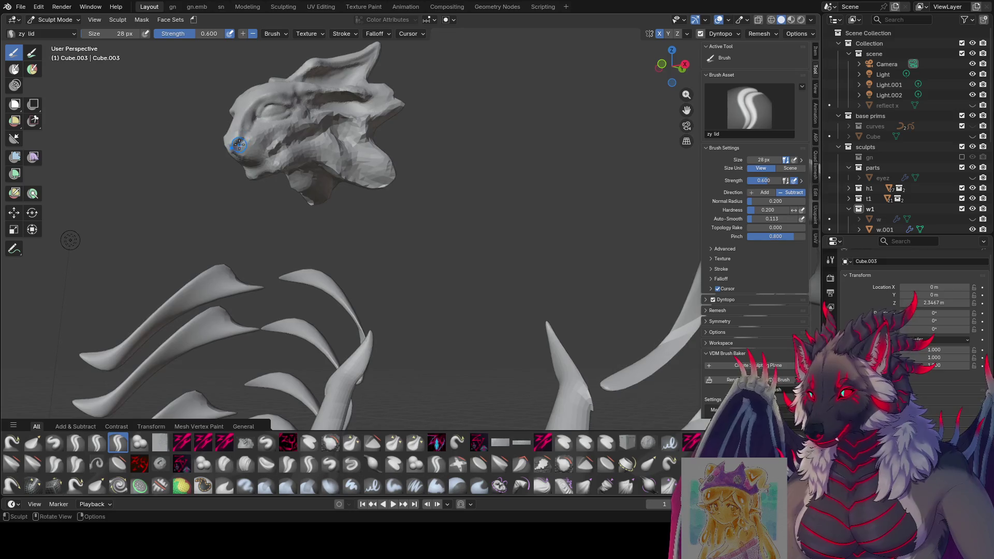
left_click_drag(239, 145, 237, 141)
mouse_move(246, 139)
middle_mouse_down()
mouse_move(389, 150)
mouse_move(240, 234)
middle_mouse_up()
left_click_drag(223, 236, 221, 234)
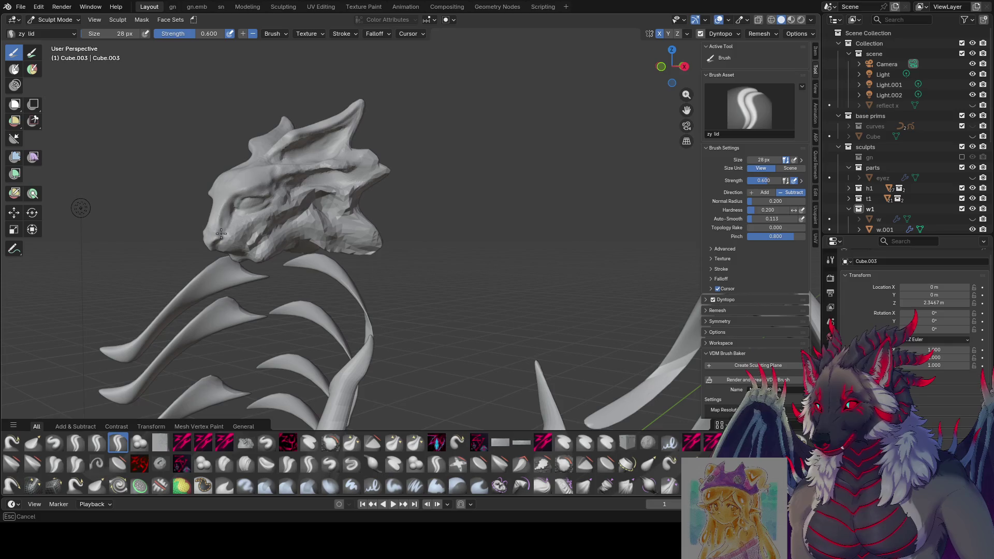
mouse_move(203, 237)
middle_mouse_down()
mouse_move(246, 209)
mouse_move(246, 234)
middle_mouse_up()
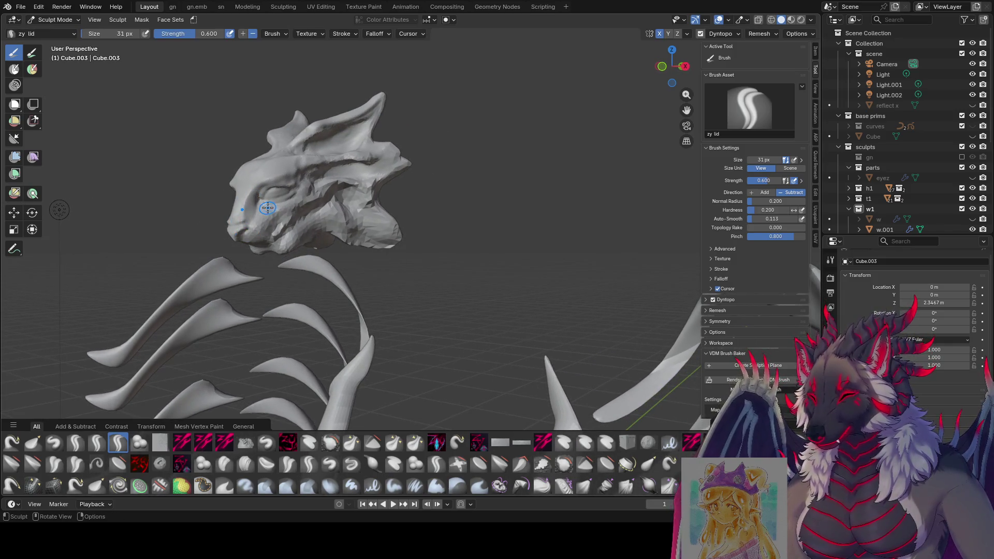
Step: Reshape the mesh around the eye and save the file
left_click_drag(297, 193, 259, 219)
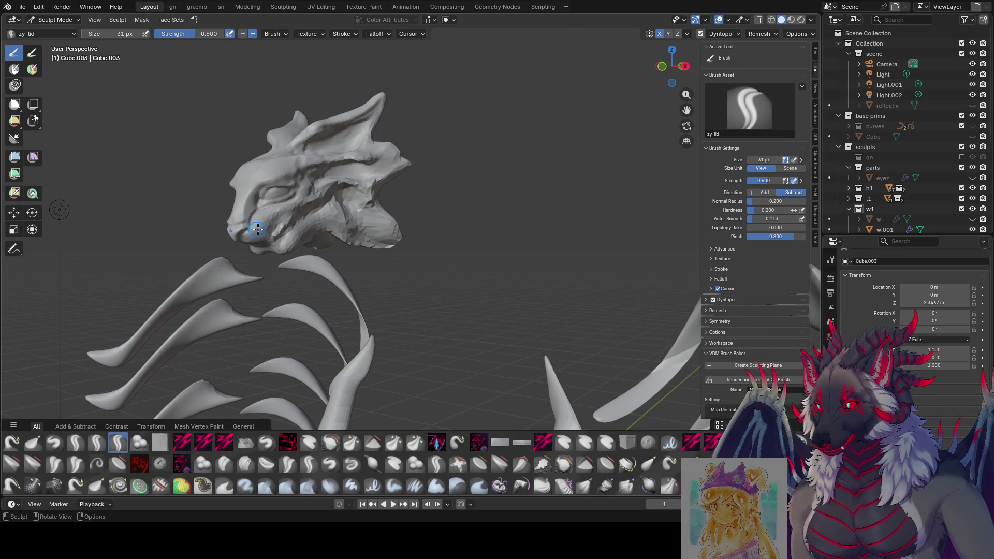
mouse_move(259, 220)
middle_mouse_down()
mouse_move(393, 187)
mouse_move(296, 169)
middle_mouse_up()
left_click_drag(259, 187, 255, 179)
middle_click_drag(255, 178, 339, 170)
key("ctrl+s")
Step: Turn the head to face the viewer and resize the brush with F
mouse_move(382, 126)
middle_mouse_down()
mouse_move(498, 128)
mouse_move(377, 189)
mouse_move(337, 195)
mouse_move(228, 266)
mouse_move(199, 162)
mouse_move(289, 136)
middle_mouse_up()
key("f")
mouse_move(328, 89)
middle_mouse_down()
mouse_move(293, 116)
mouse_move(306, 119)
middle_mouse_up()
key("f")
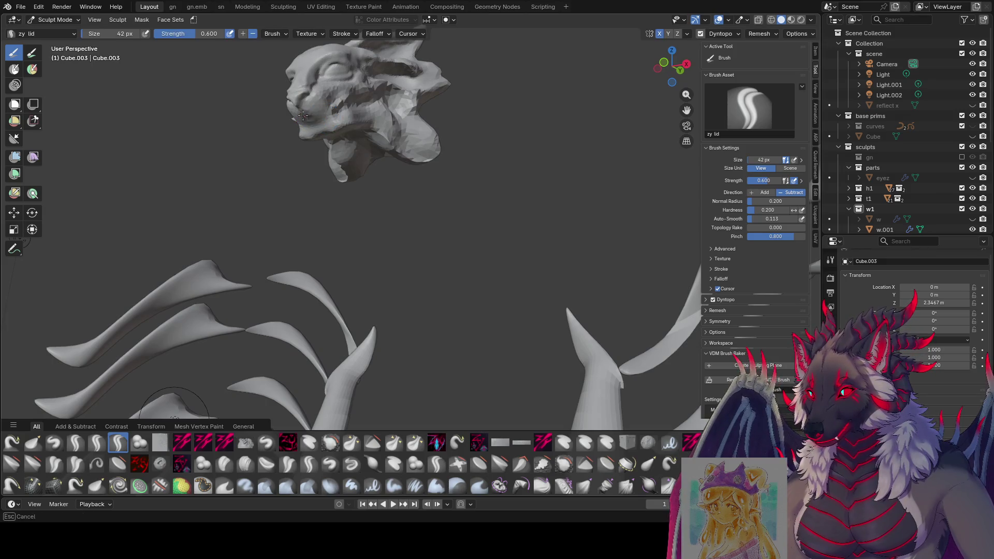
key("f")
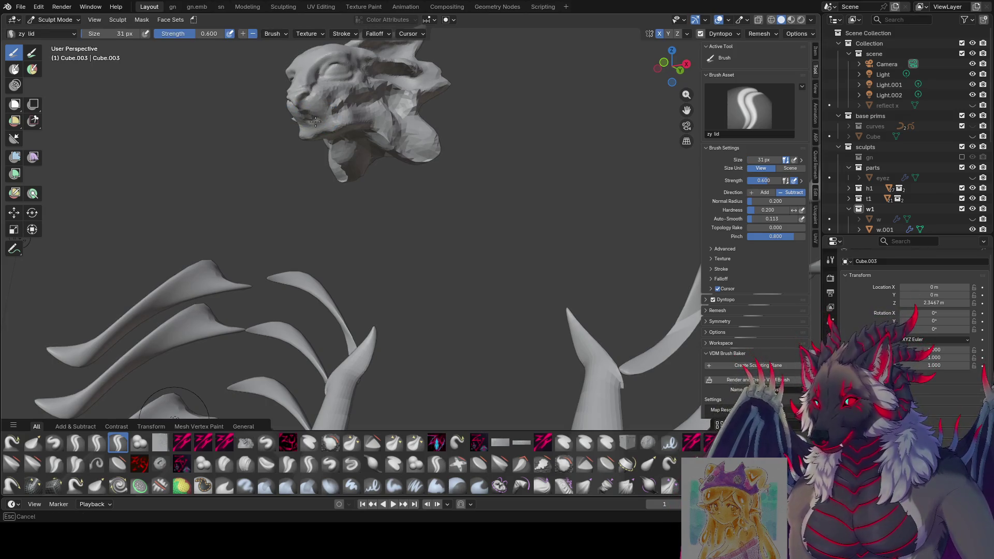
middle_click_drag(316, 121, 228, 156)
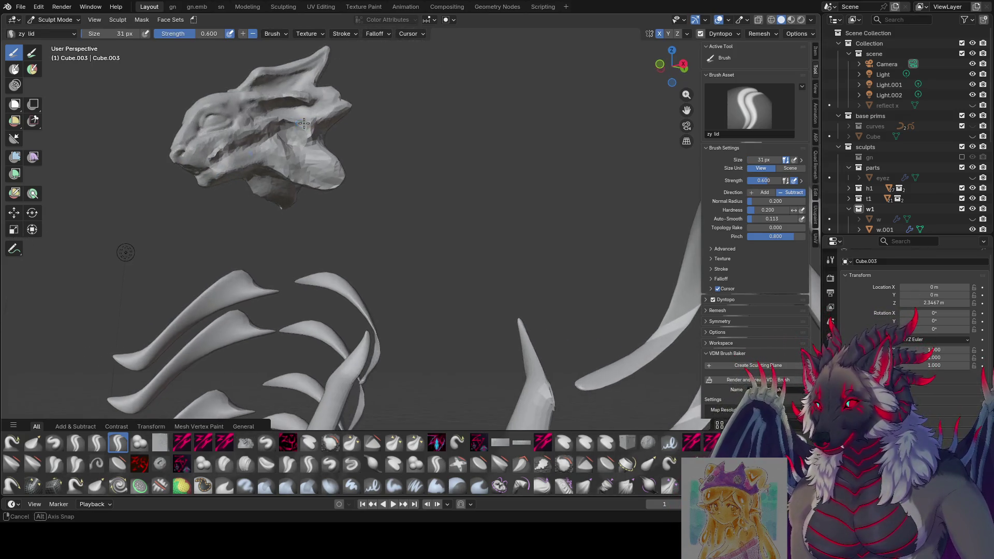
Step: Resize the zy lid brush with F and brackets while viewing the head's side
key("f")
left_click(212, 149)
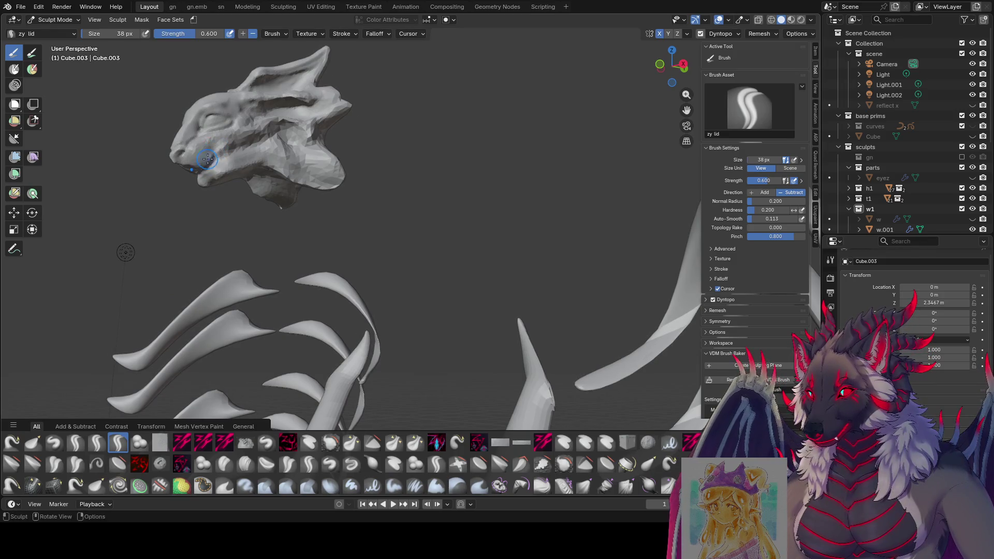
mouse_move(209, 166)
middle_mouse_down()
mouse_move(383, 148)
mouse_move(344, 144)
middle_mouse_up()
key("f")
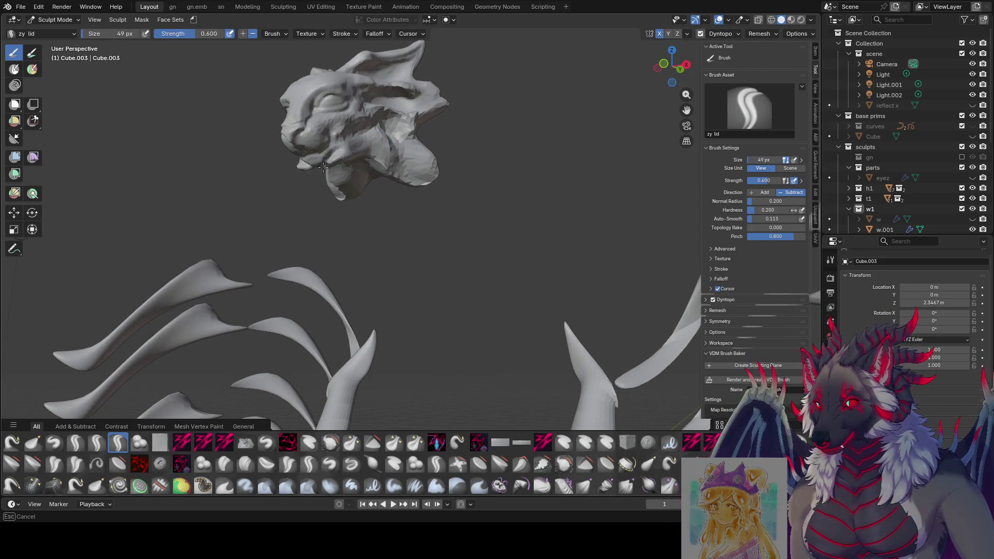
mouse_move(323, 167)
middle_mouse_down()
mouse_move(249, 178)
mouse_move(383, 139)
mouse_move(352, 122)
middle_mouse_up()
key("bracketleft")
key("bracketleft")
key("bracketright")
key("bracketleft")
key("bracketleft")
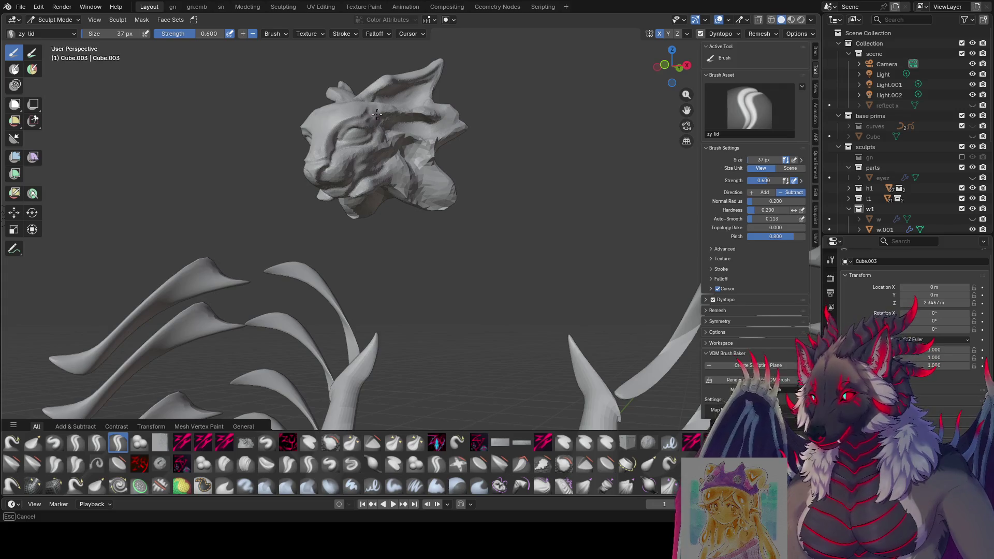
Step: Shrink the brush and reshape the forehead surface
mouse_move(368, 108)
middle_mouse_down()
mouse_move(450, 165)
mouse_move(356, 166)
middle_mouse_up()
key("bracketright")
key("bracketright")
key("bracketleft")
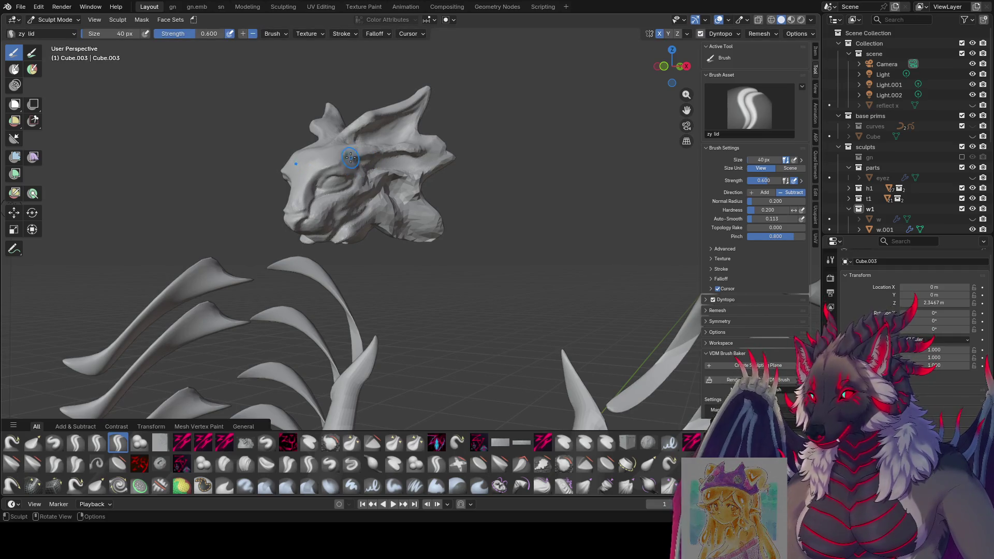
key("bracketleft")
key("bracketleft")
key("bracketleft")
mouse_move(339, 166)
middle_mouse_down()
mouse_move(414, 161)
mouse_move(352, 164)
mouse_move(377, 160)
middle_mouse_up()
key("bracketleft")
key("bracketleft")
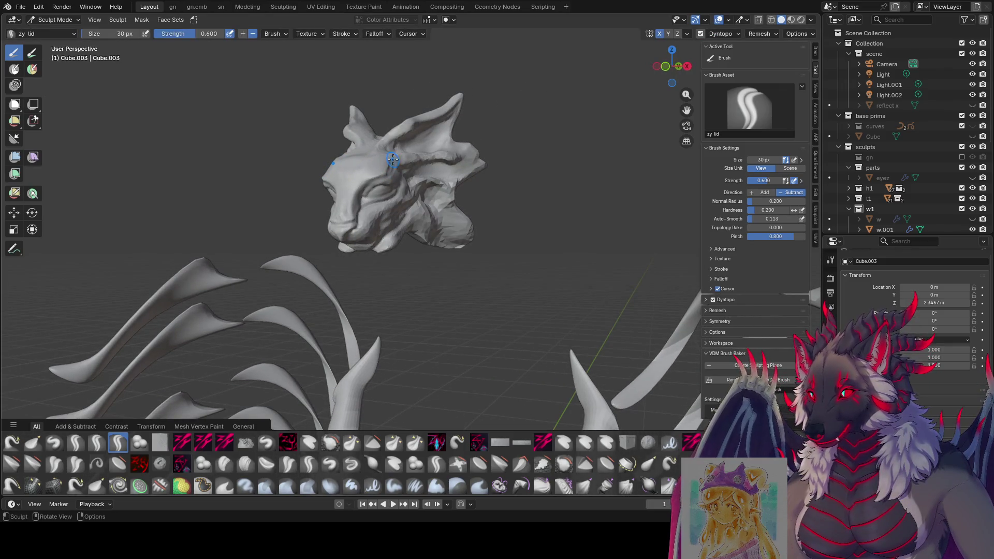
left_click_drag(392, 169, 380, 170)
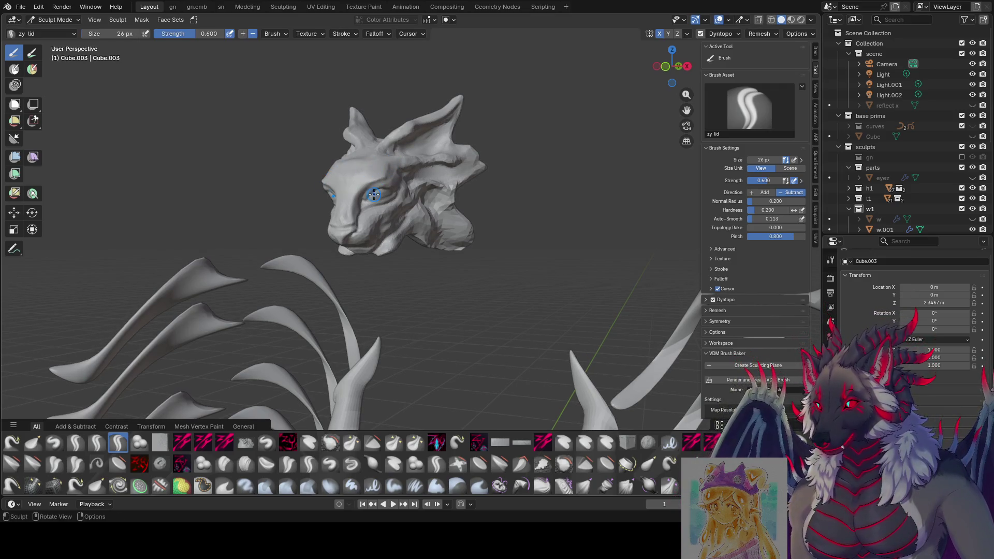
Step: Readjust the brush size while viewing the head from more frontal angles
mouse_move(388, 169)
middle_mouse_down()
mouse_move(401, 159)
mouse_move(406, 124)
middle_mouse_up()
key("bracketright")
key("bracketright")
key("bracketright")
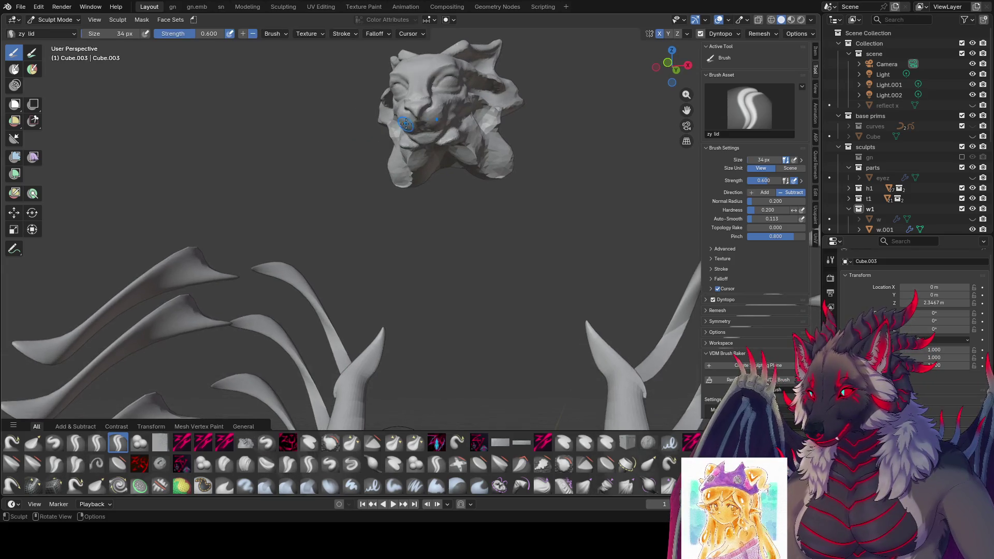
key("f")
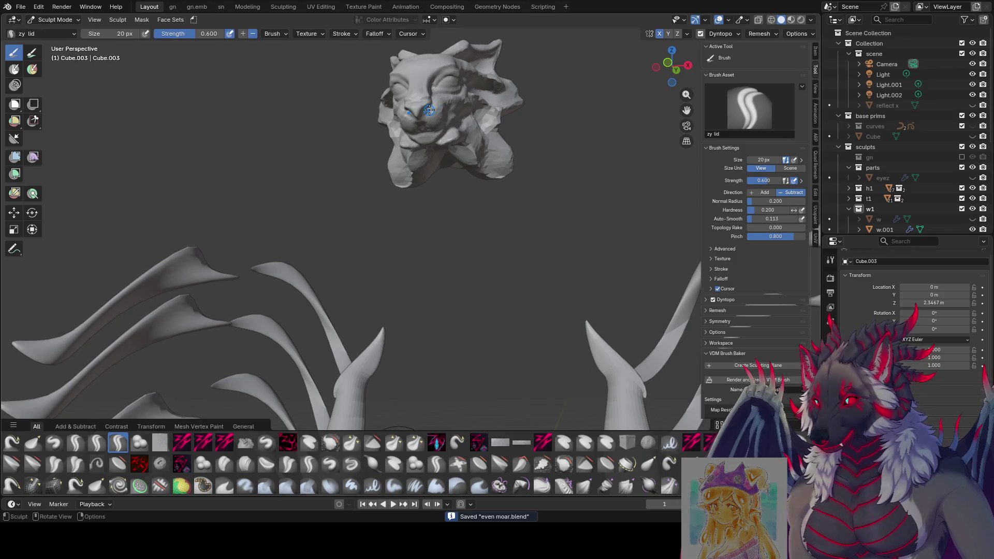
key("bracketright")
key("bracketright")
key("bracketright")
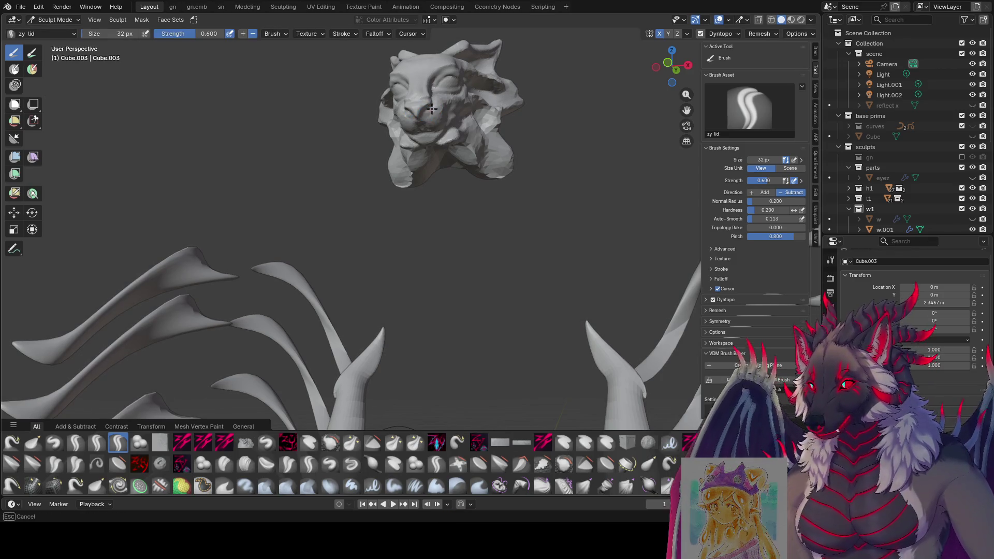
middle_click_drag(429, 116, 383, 133)
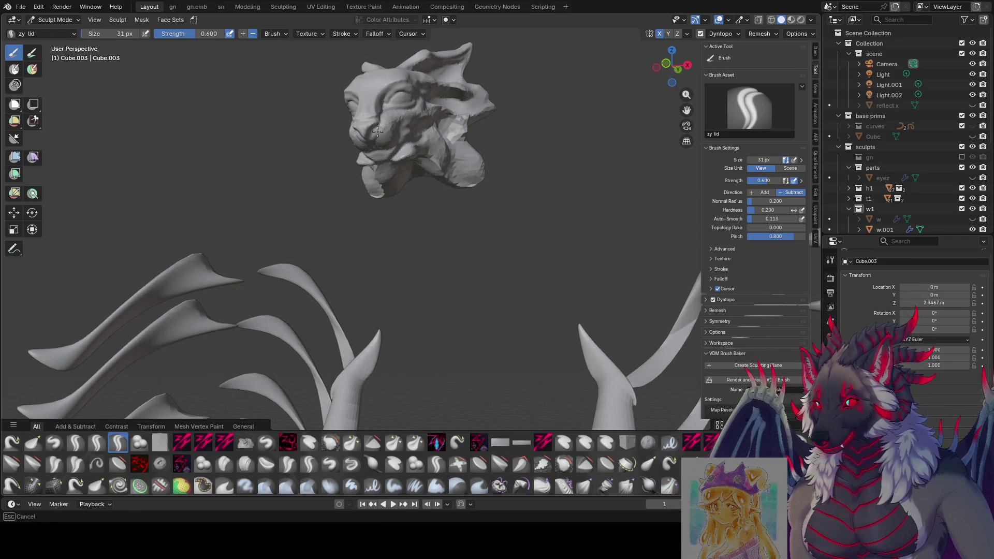
mouse_move(382, 123)
middle_mouse_down()
mouse_move(355, 129)
mouse_move(379, 120)
mouse_move(493, 151)
mouse_move(422, 250)
mouse_move(523, 192)
mouse_move(514, 180)
mouse_move(526, 158)
middle_mouse_up()
key("bracketleft")
key("bracketleft")
key("bracketleft")
Step: Switch to the Grab brush, enlarge it, and save the file
key("g")
mouse_move(541, 112)
middle_mouse_down()
mouse_move(504, 151)
mouse_move(485, 137)
mouse_move(465, 150)
mouse_move(381, 154)
mouse_move(401, 160)
middle_mouse_up()
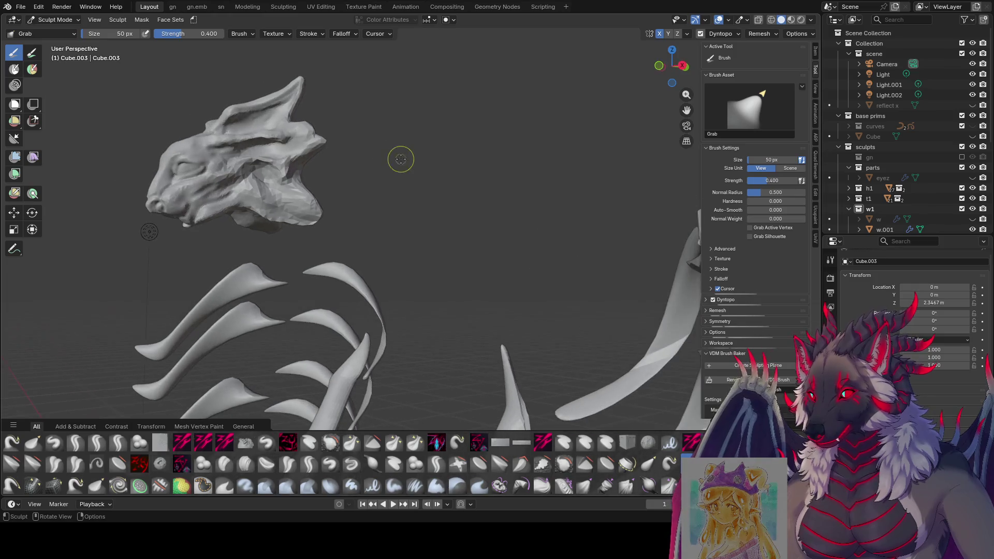
key("f")
left_click(290, 196)
mouse_move(337, 181)
middle_mouse_down()
mouse_move(462, 140)
mouse_move(412, 239)
mouse_move(328, 246)
middle_mouse_up()
key("ctrl+s")
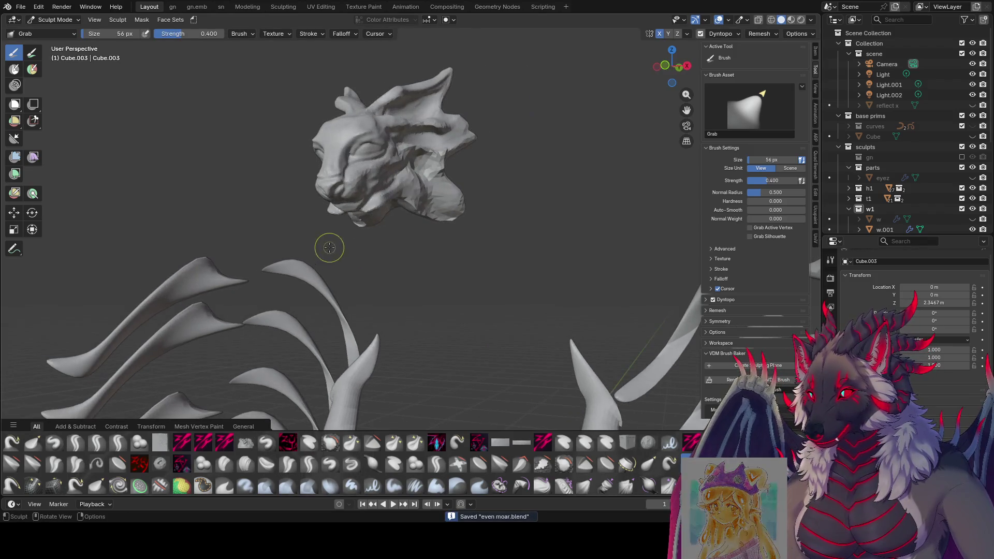
Step: Return to the zy lid brush, resize it with F, and save the file
key("shift+c")
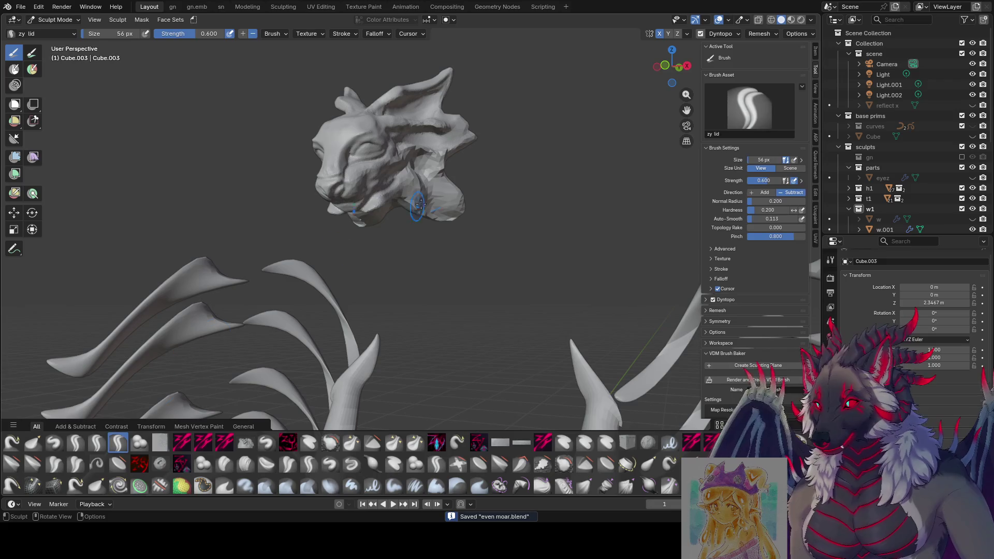
mouse_move(410, 199)
middle_mouse_down()
mouse_move(391, 163)
mouse_move(414, 159)
mouse_move(409, 150)
mouse_move(372, 148)
mouse_move(549, 114)
mouse_move(268, 135)
middle_mouse_up()
key("f")
left_click(267, 135)
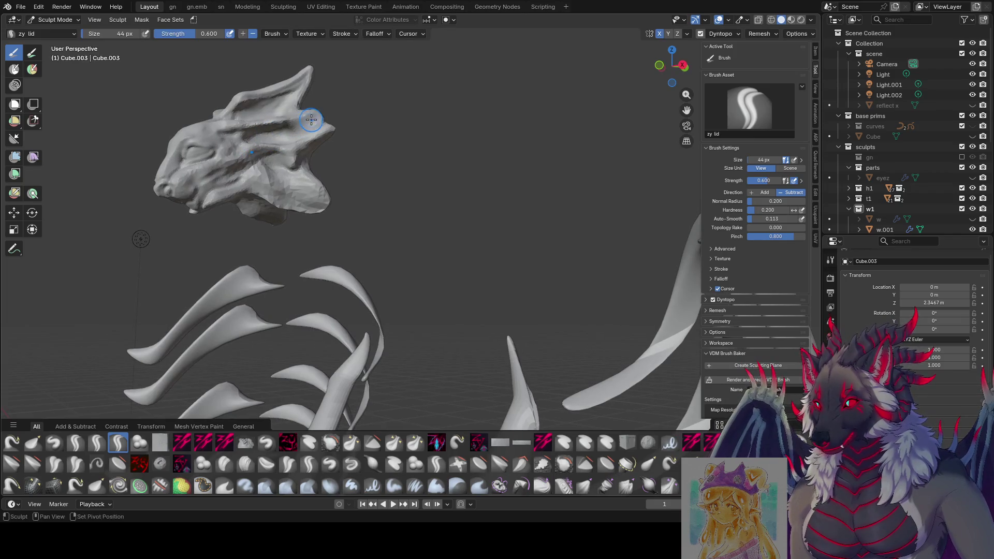
mouse_move(310, 114)
middle_mouse_down()
mouse_move(369, 95)
mouse_move(383, 123)
mouse_move(431, 119)
mouse_move(462, 130)
mouse_move(395, 138)
mouse_move(355, 167)
mouse_move(310, 157)
middle_mouse_up()
key("f")
left_click(441, 118)
key("ctrl+s")
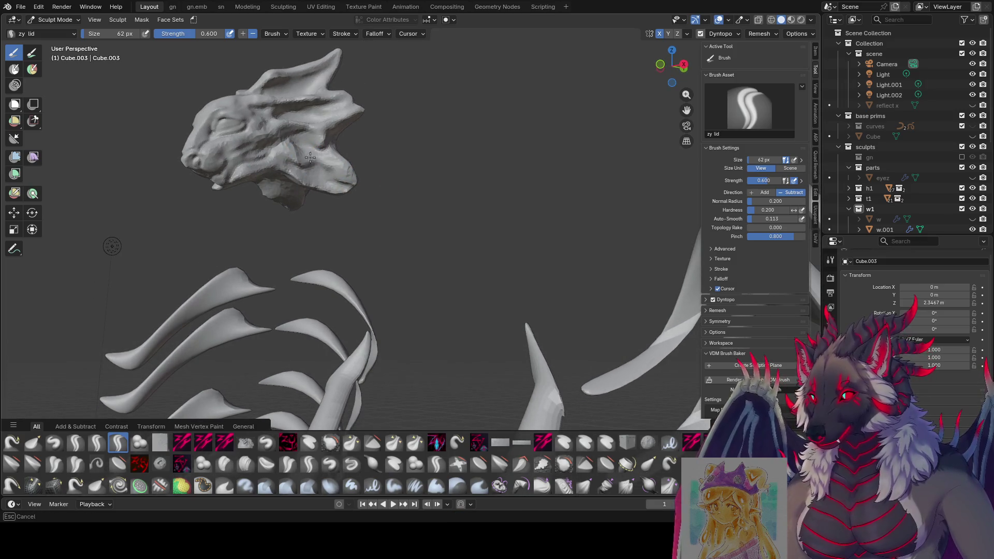
Step: Set the brush size to 45 px while turning the head
left_click(321, 166)
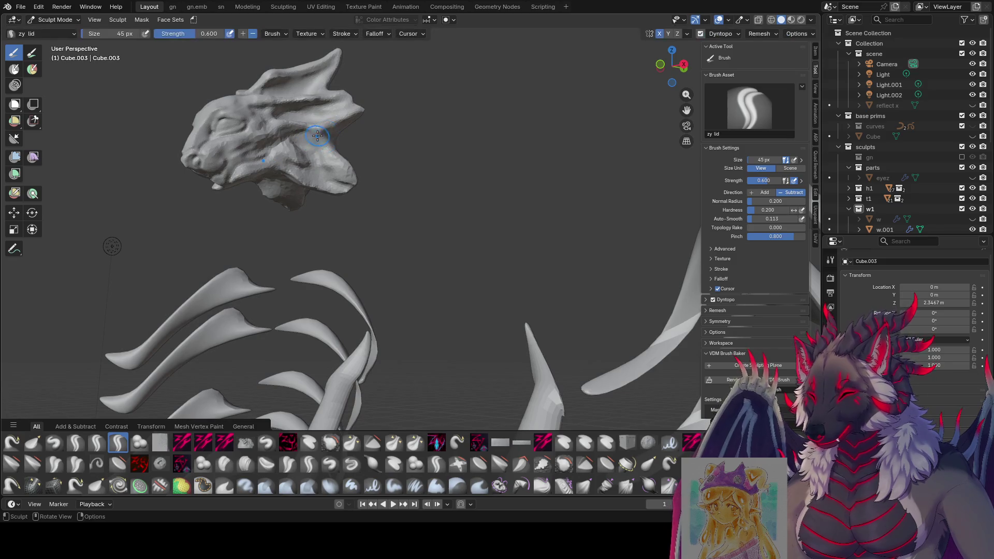
mouse_move(321, 166)
middle_mouse_down()
mouse_move(343, 121)
mouse_move(286, 157)
middle_mouse_up()
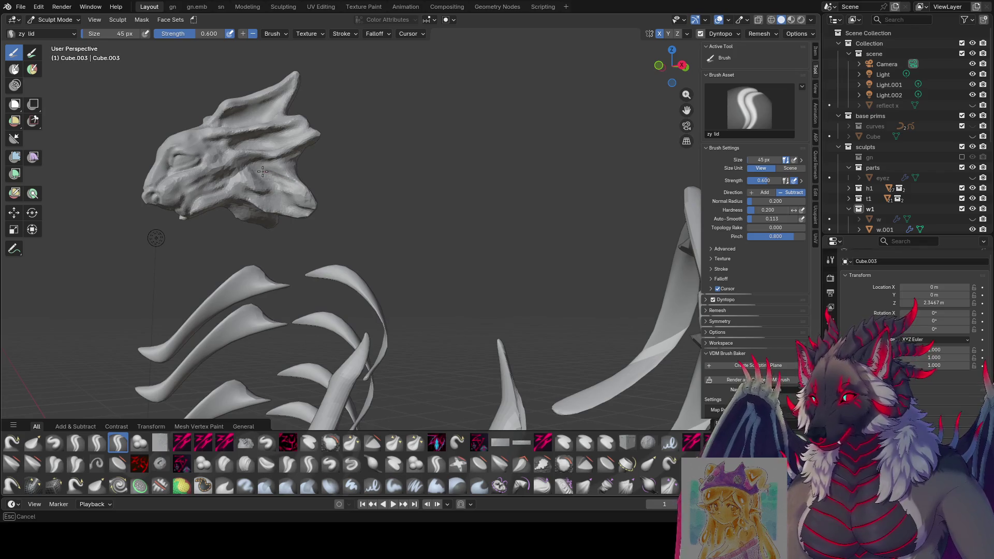
key("f")
left_click(268, 160)
middle_click_drag(268, 160, 325, 152)
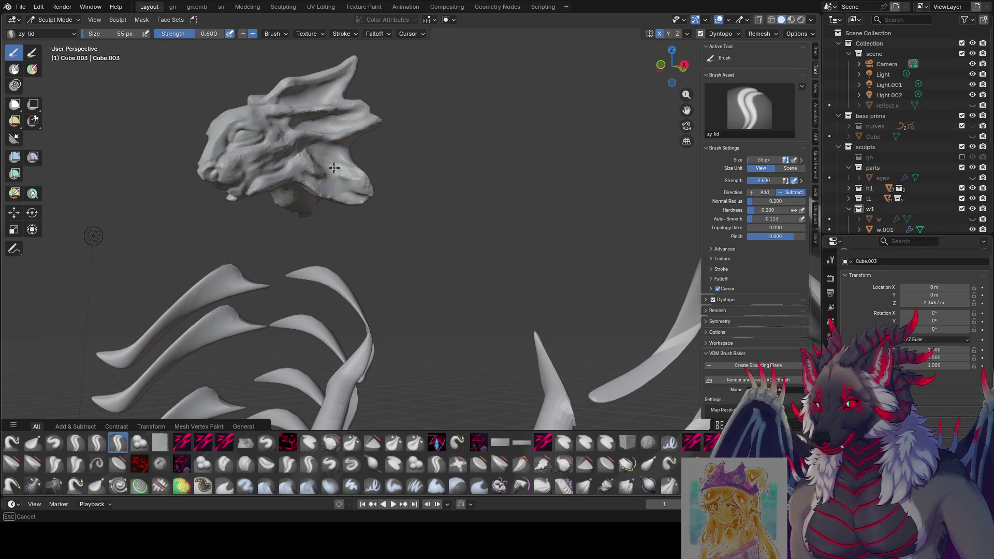
key("f")
key("Escape")
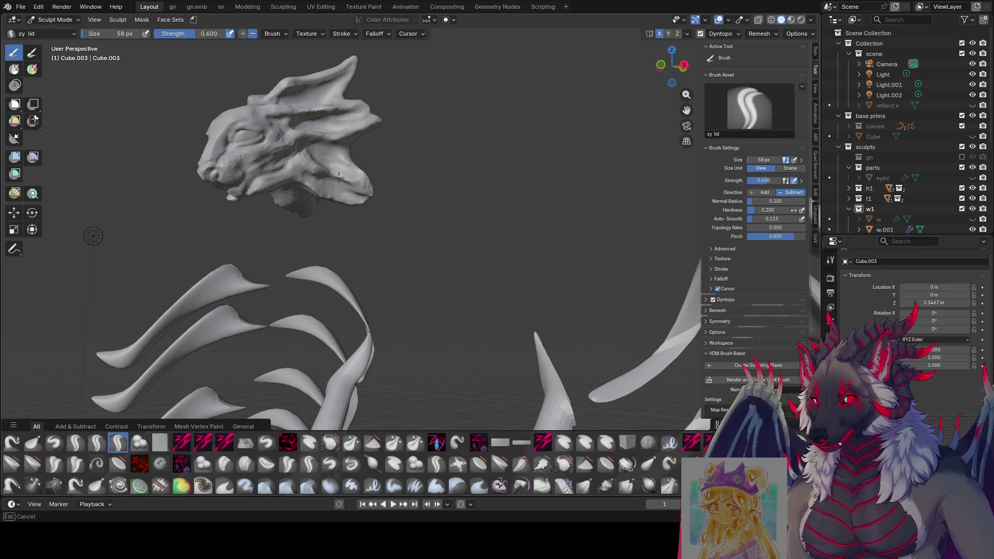
mouse_move(354, 178)
middle_mouse_down()
mouse_move(332, 177)
mouse_move(299, 143)
middle_mouse_up()
left_click(326, 161)
Step: Carve a crease into the jaw, then set the brush to 52 and 50 px
mouse_move(300, 143)
left_mouse_down()
mouse_move(355, 180)
mouse_move(334, 151)
left_mouse_up()
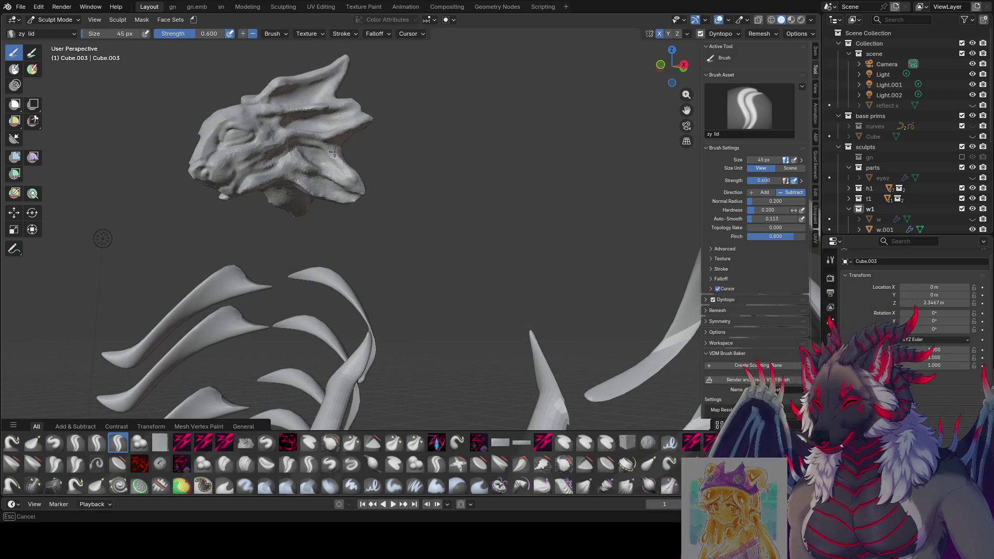
middle_click_drag(337, 151, 332, 155)
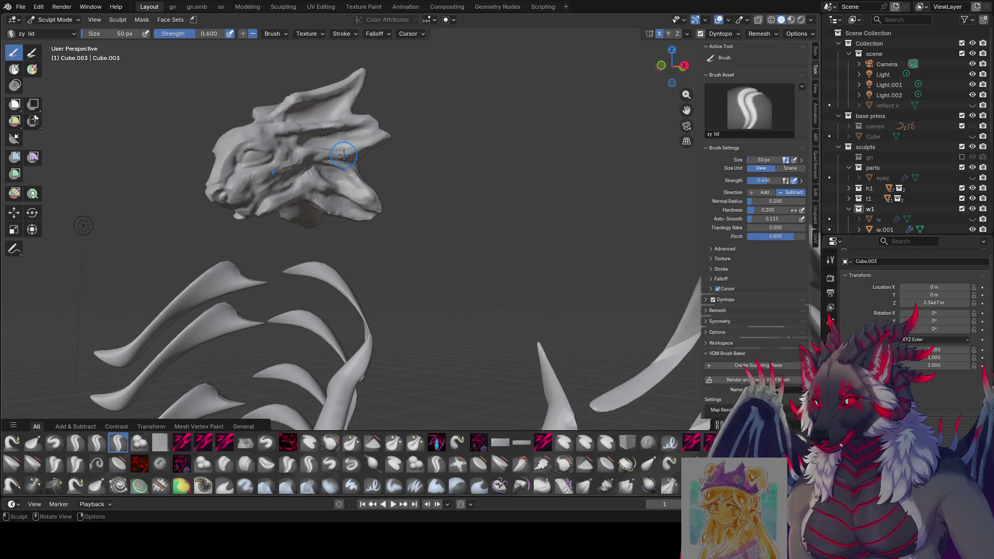
key("f")
left_click(331, 160)
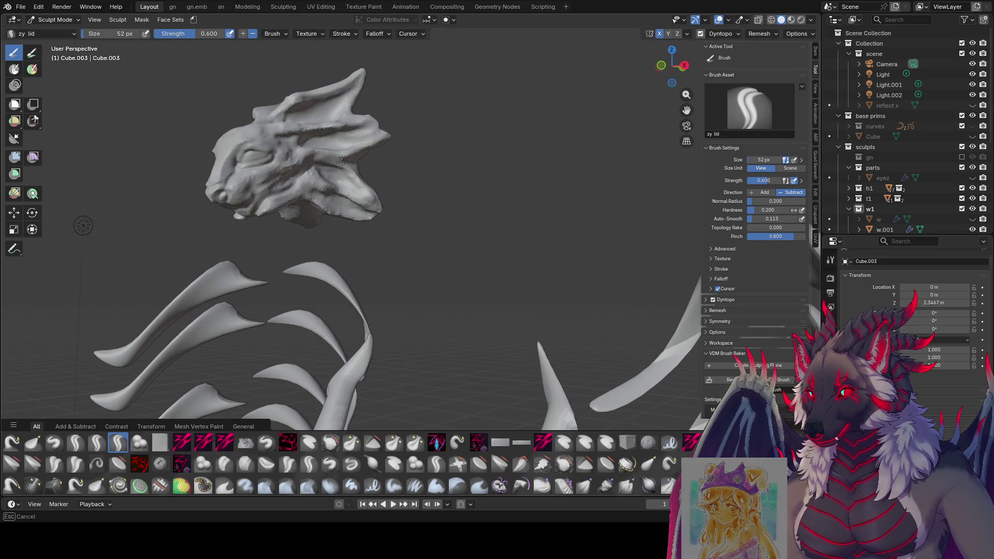
middle_click_drag(373, 209, 396, 171)
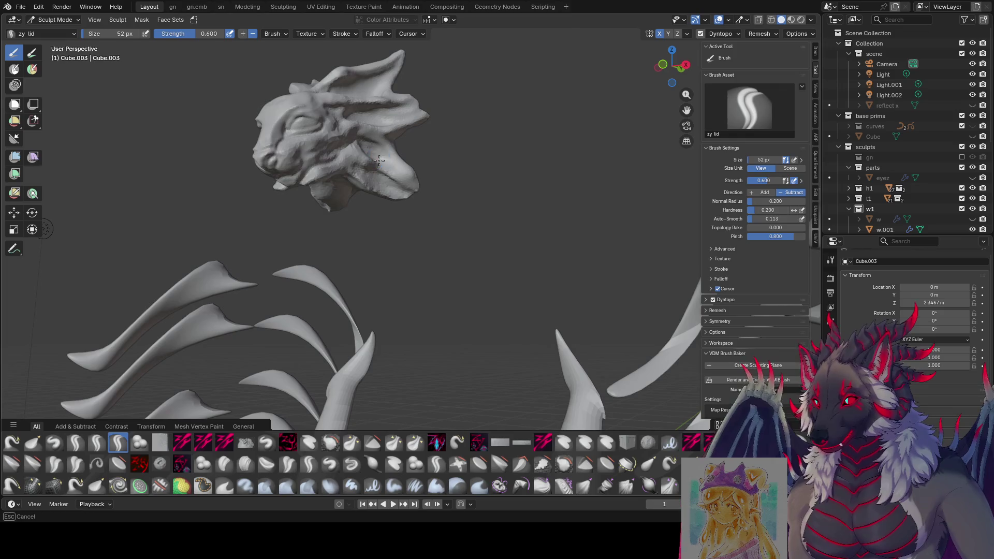
key("f")
left_click(403, 178)
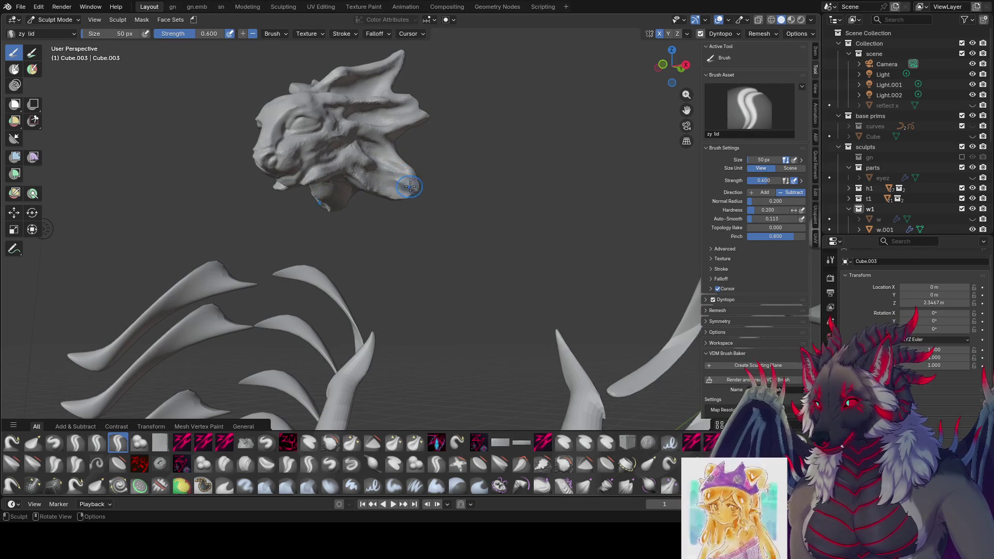
Step: Orbit around the head down to view the dragon's face
middle_click_drag(383, 173, 381, 170)
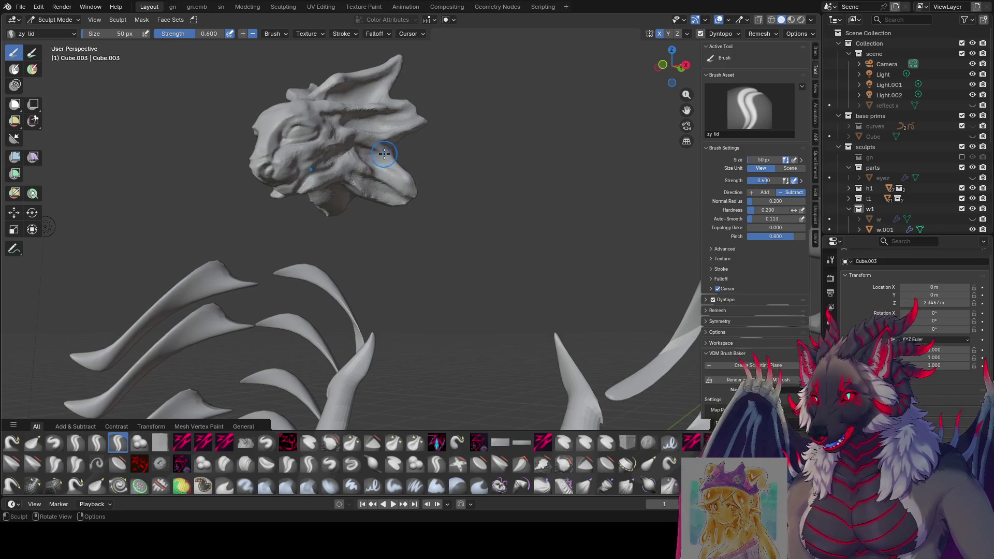
mouse_move(383, 153)
middle_mouse_down()
mouse_move(341, 156)
mouse_move(351, 145)
middle_mouse_up()
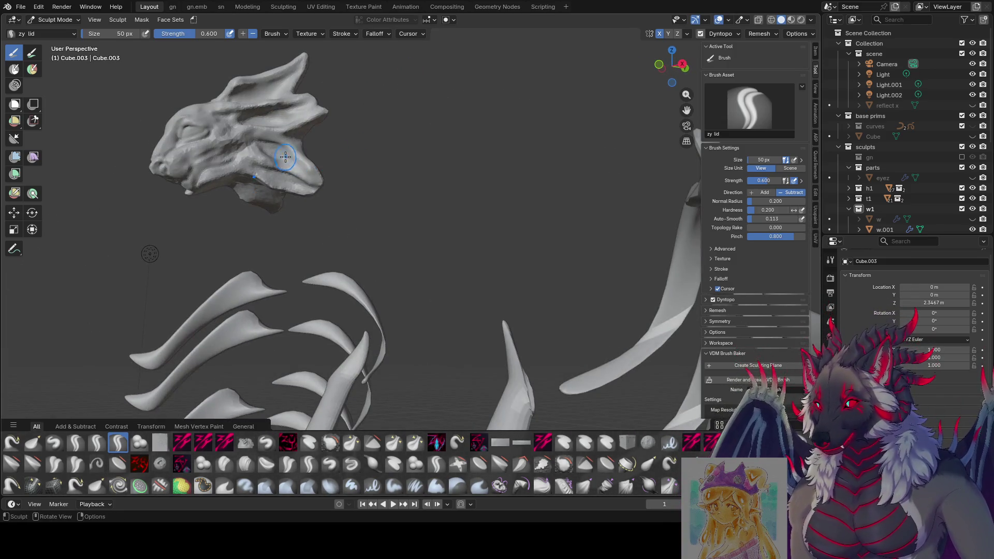
middle_click_drag(285, 157, 299, 159)
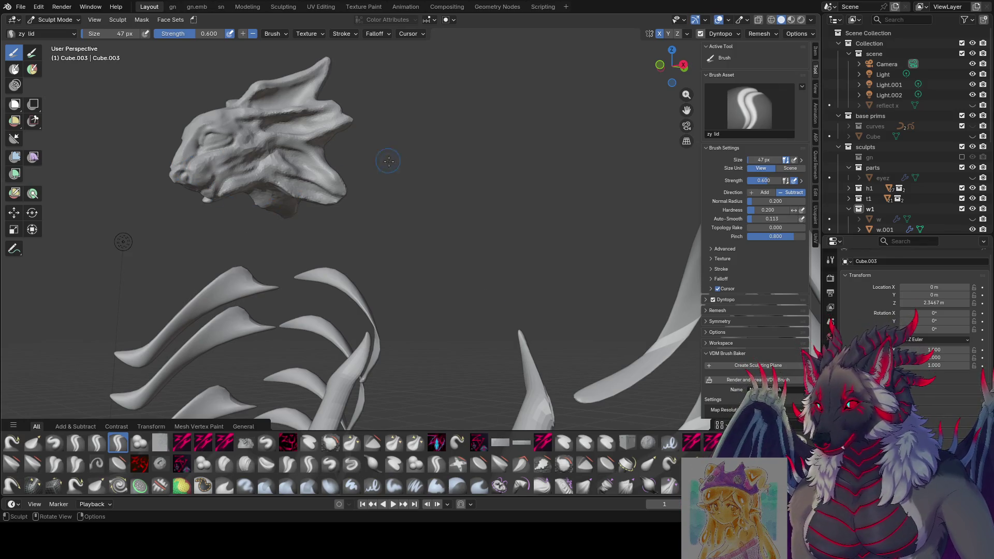
mouse_move(388, 161)
middle_mouse_down()
mouse_move(594, 149)
mouse_move(637, 162)
mouse_move(497, 55)
middle_mouse_up()
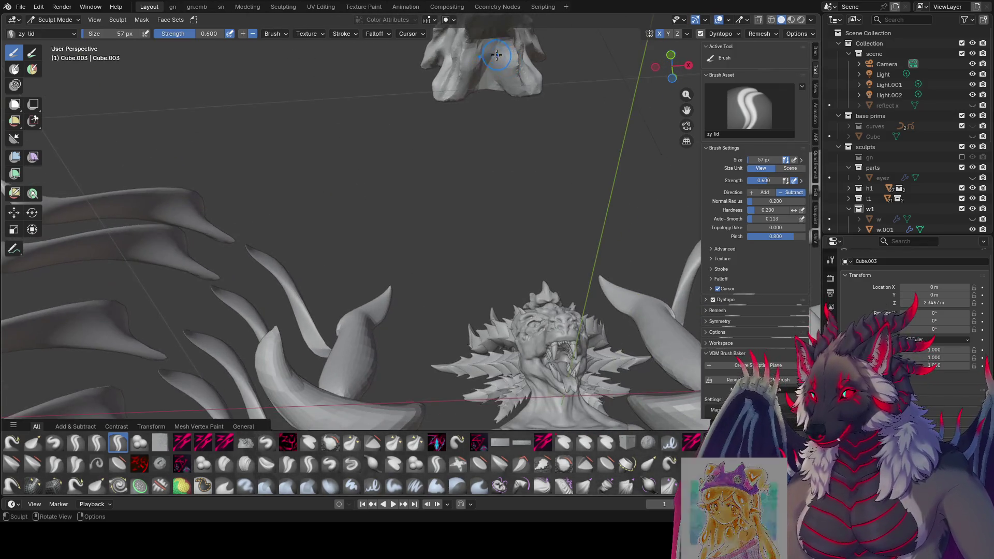
Step: Resize the brush through 51, 49, 42 and 49 px, then carve a stroke near the snout
middle_click_drag(562, 56, 432, 68)
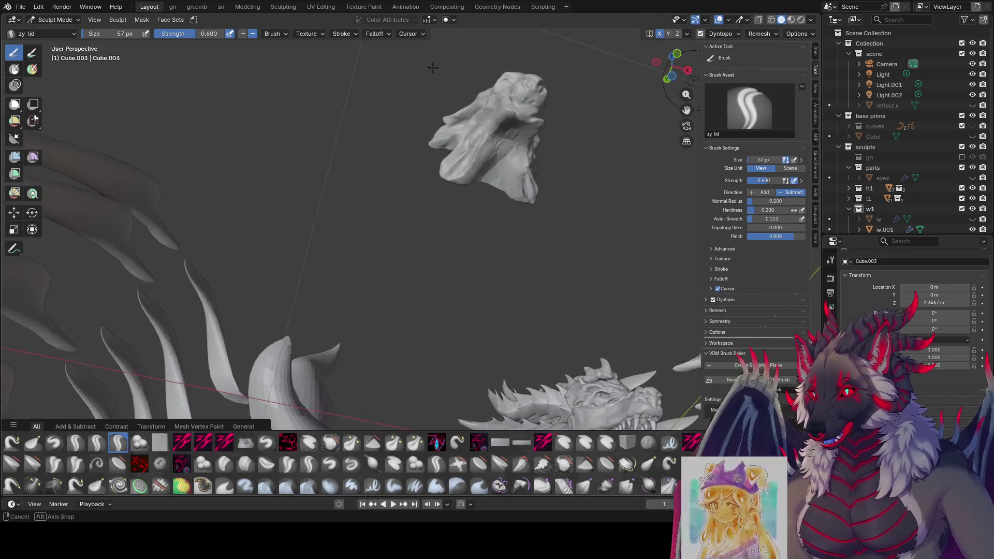
mouse_move(517, 143)
middle_mouse_down()
mouse_move(521, 115)
mouse_move(399, 215)
mouse_move(354, 221)
middle_mouse_up()
key("bracketleft")
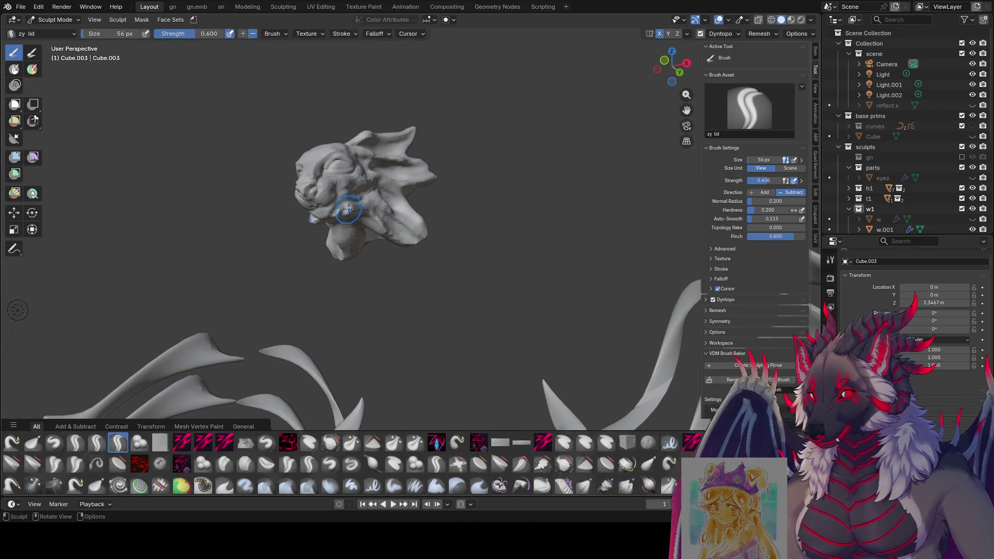
mouse_move(340, 212)
middle_mouse_down()
mouse_move(279, 245)
mouse_move(325, 195)
middle_mouse_up()
key("bracketleft")
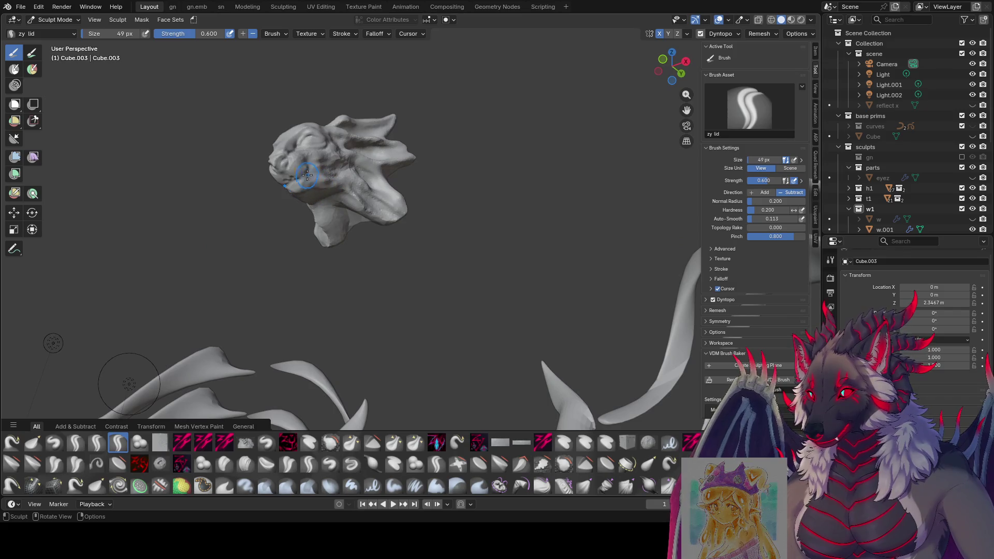
key("bracketleft")
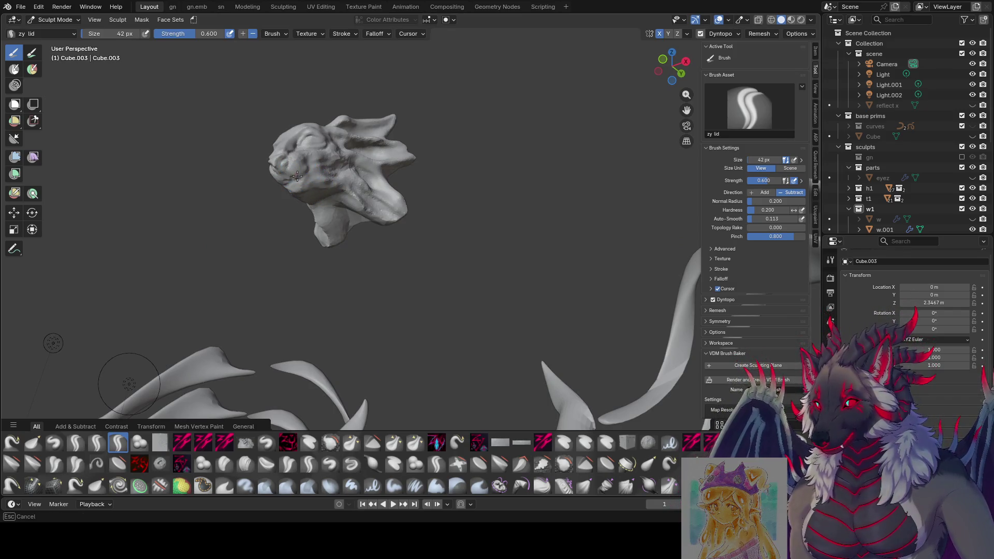
mouse_move(297, 176)
middle_mouse_down()
mouse_move(262, 211)
mouse_move(326, 169)
mouse_move(272, 214)
mouse_move(499, 156)
mouse_move(573, 207)
middle_mouse_up()
key("bracketright")
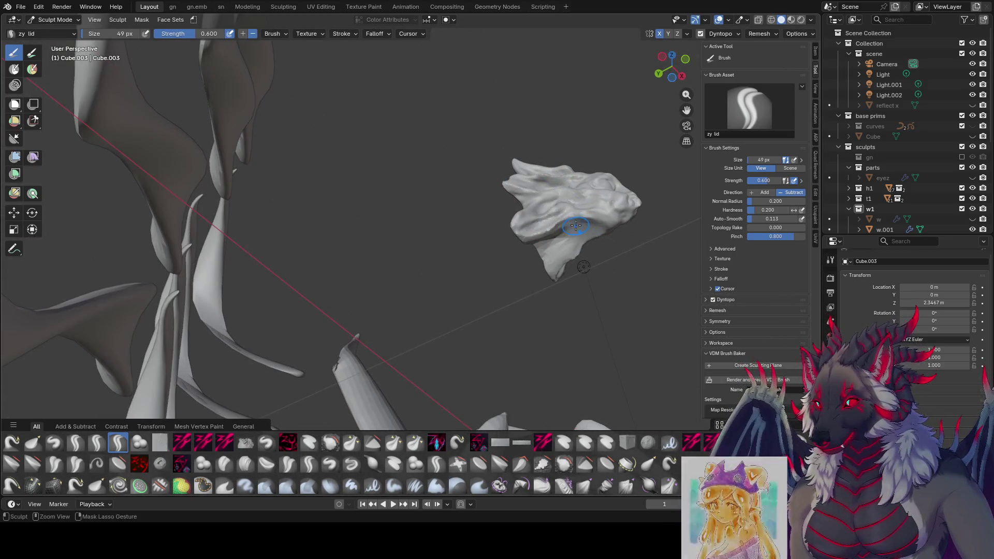
left_click_drag(572, 226, 557, 229, "ctrl")
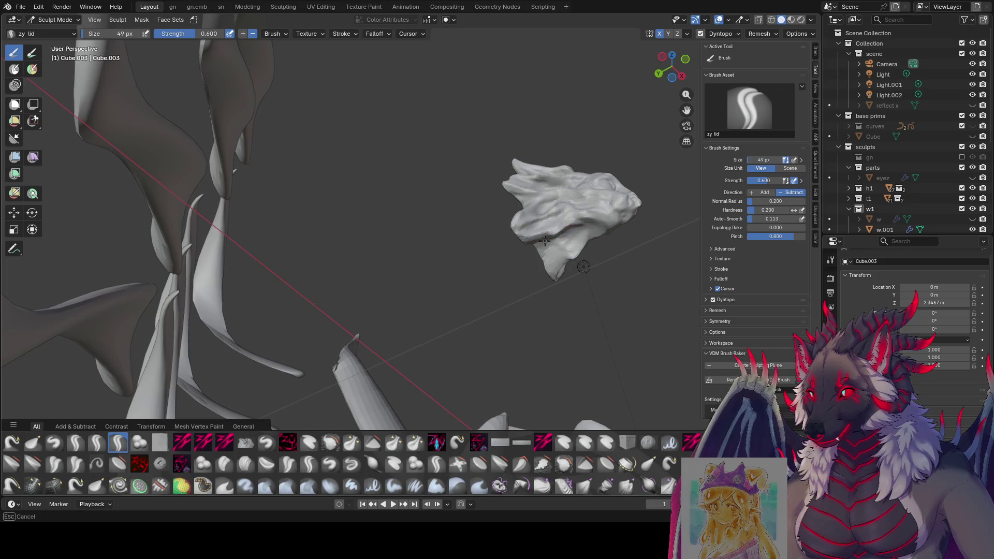
Step: Enlarge the brush to 50 px and switch to the Grab brush
mouse_move(545, 241)
middle_mouse_down()
mouse_move(539, 261)
mouse_move(550, 214)
mouse_move(557, 223)
mouse_move(436, 262)
mouse_move(254, 236)
mouse_move(185, 262)
mouse_move(221, 258)
mouse_move(192, 240)
mouse_move(182, 261)
mouse_move(62, 283)
mouse_move(268, 250)
mouse_move(265, 264)
middle_mouse_up()
key("bracketright")
key("g")
Step: Undo, then adjust the Grab brush from 36 px up to 57 px
key("ctrl+z")
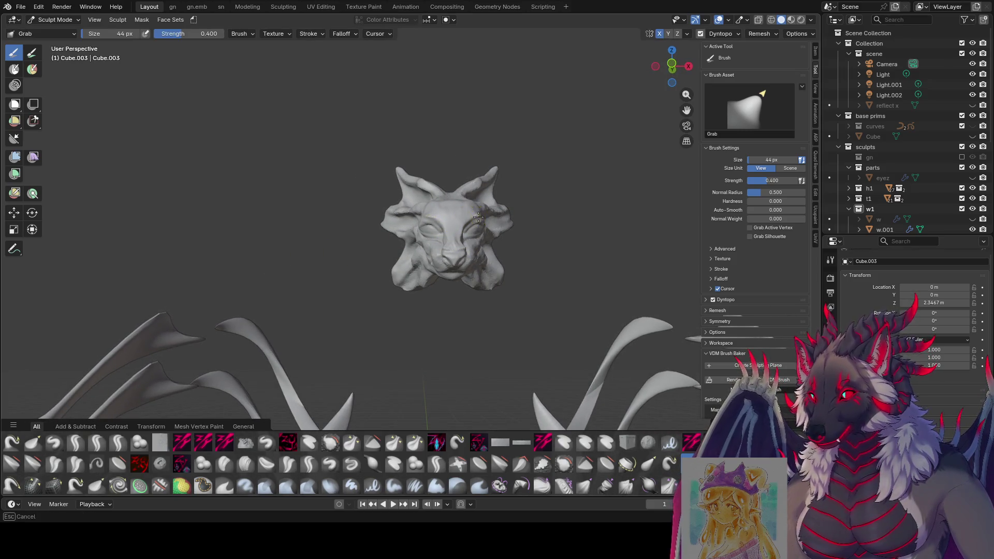
mouse_move(482, 222)
middle_mouse_down()
mouse_move(465, 202)
mouse_move(422, 270)
mouse_move(460, 239)
mouse_move(440, 206)
middle_mouse_up()
key("bracketleft")
key("bracketleft")
key("bracketleft")
key("bracketright")
key("bracketright")
key("bracketright")
key("bracketright")
key("bracketleft")
key("bracketleft")
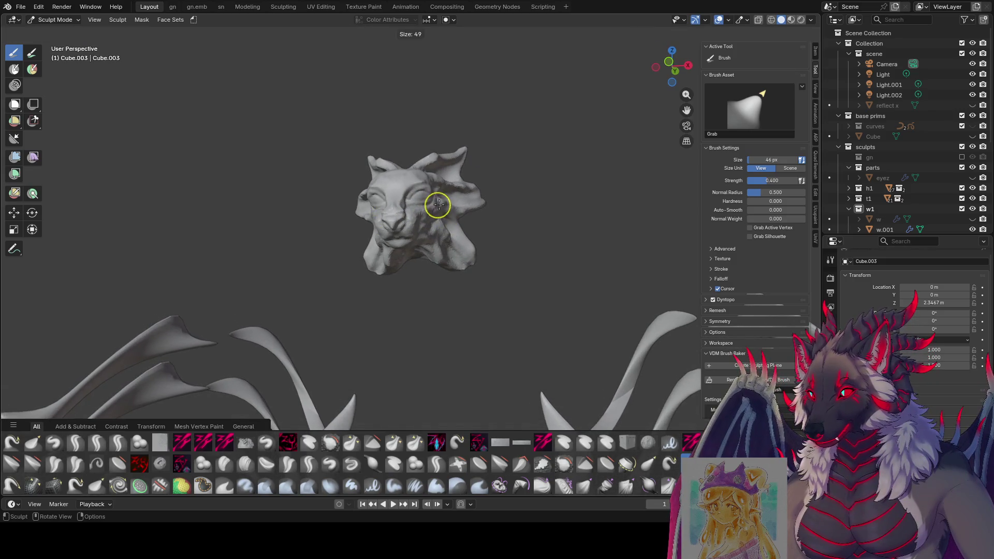
key("bracketright")
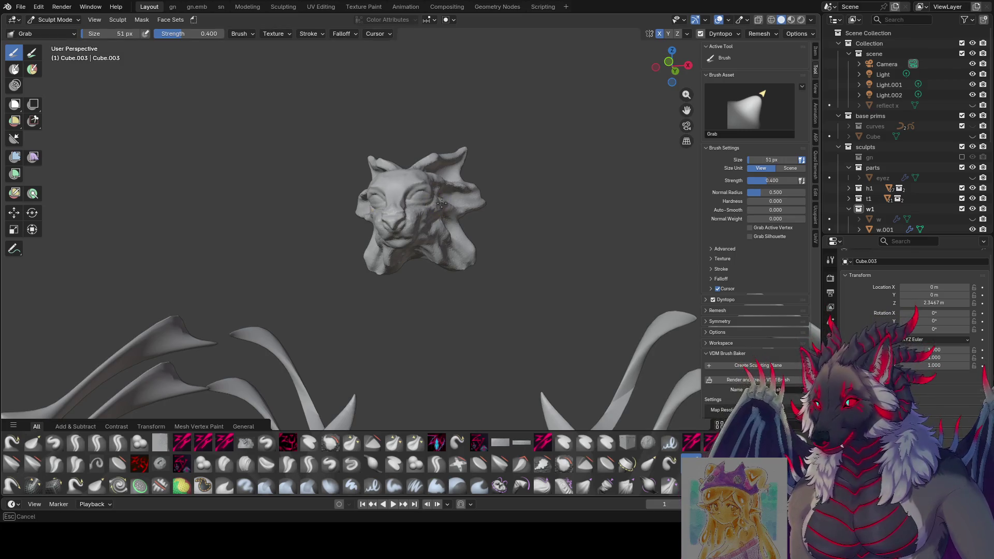
mouse_move(441, 203)
middle_mouse_down()
mouse_move(462, 207)
mouse_move(438, 221)
mouse_move(456, 213)
mouse_move(468, 238)
middle_mouse_up()
key("bracketright")
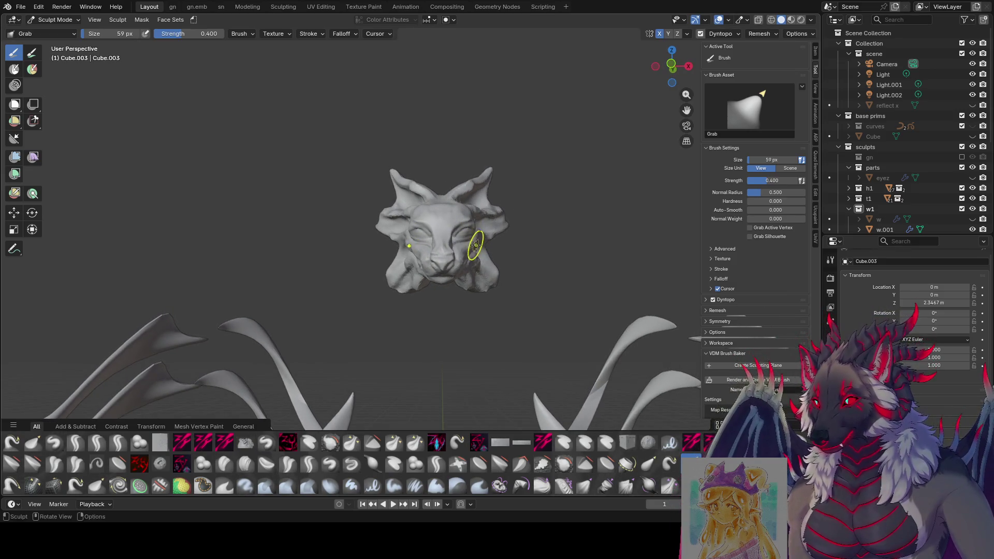
Step: Save even moar.blend twice while checking the head from side and front views
mouse_move(476, 245)
middle_mouse_down()
mouse_move(475, 269)
mouse_move(472, 254)
mouse_move(325, 188)
mouse_move(366, 138)
mouse_move(336, 186)
mouse_move(358, 213)
middle_mouse_up()
key("ctrl+s")
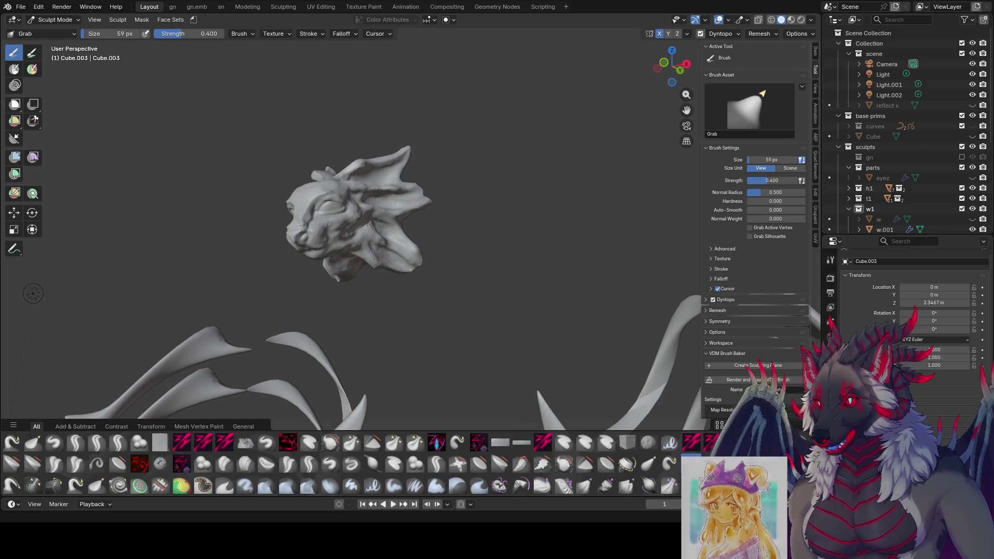
middle_click_drag(479, 140, 476, 182)
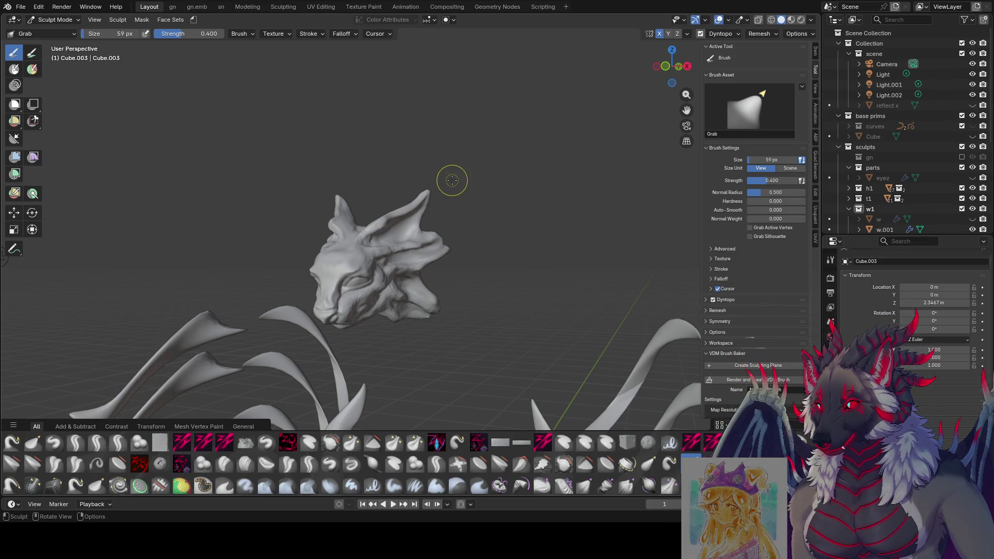
scroll(437, 187, "up", 2)
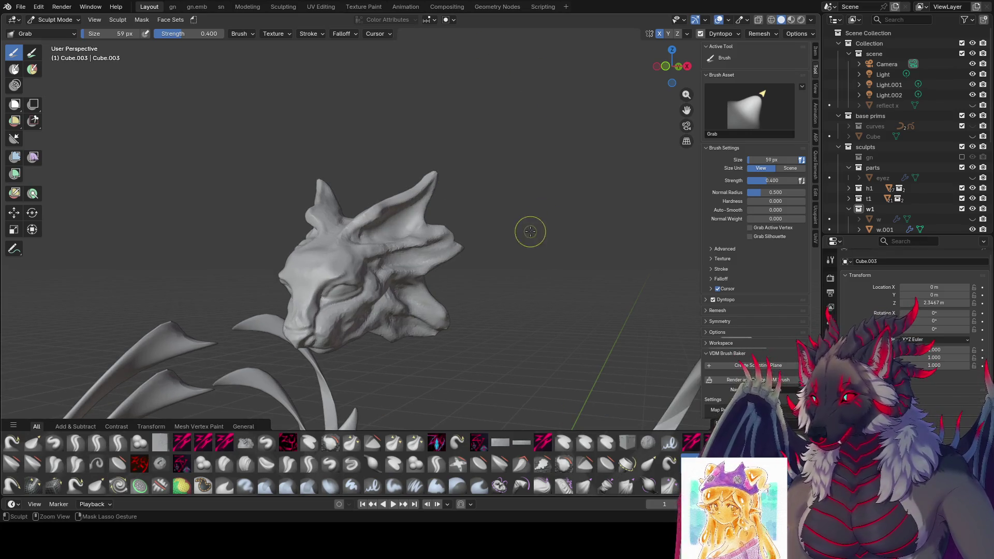
key("ctrl+s")
middle_click_drag(474, 222, 473, 274)
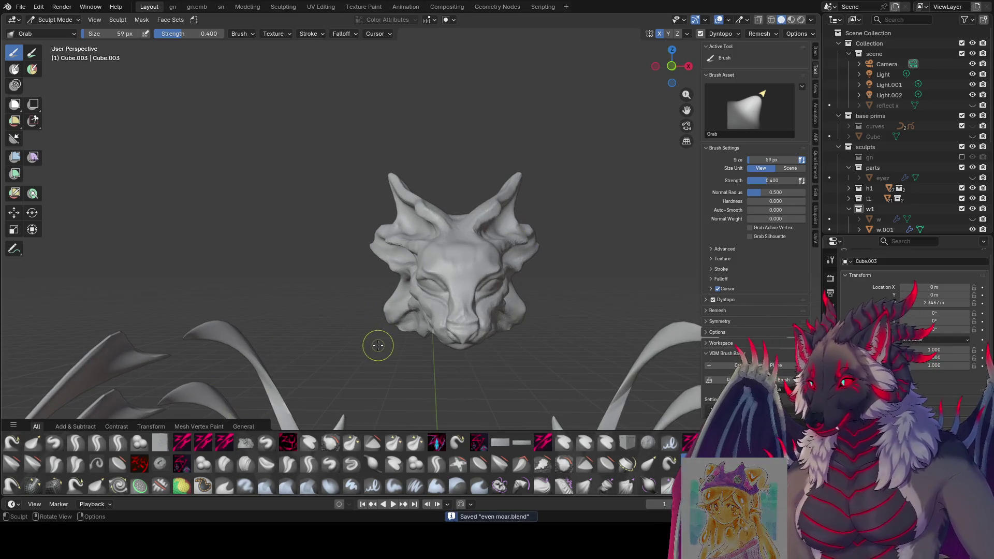
Step: Switch back to the zy lid brush, set it to 41 px, and carve a stroke on the head's side
left_click(118, 444)
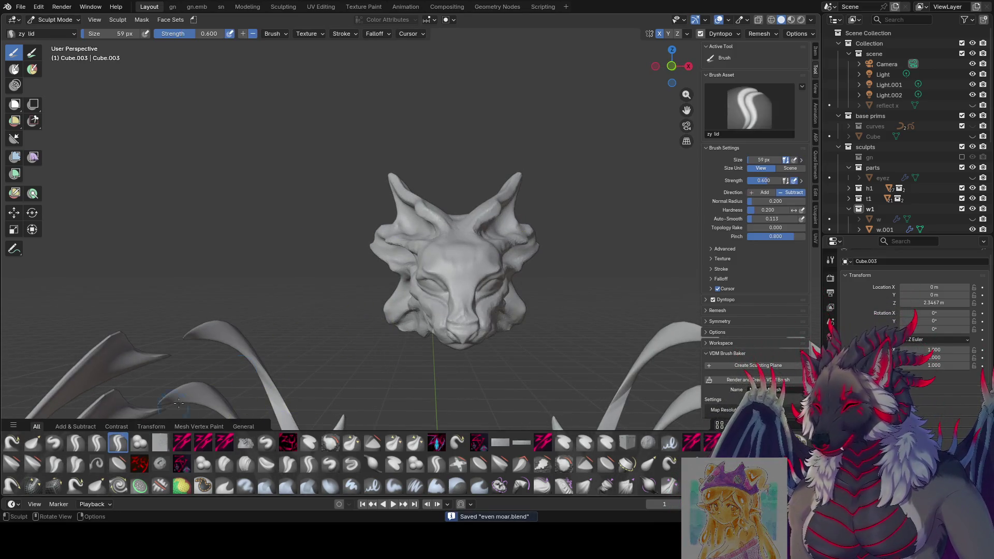
mouse_move(491, 217)
middle_mouse_down()
mouse_move(332, 224)
mouse_move(399, 213)
mouse_move(437, 234)
mouse_move(377, 227)
mouse_move(363, 211)
middle_mouse_up()
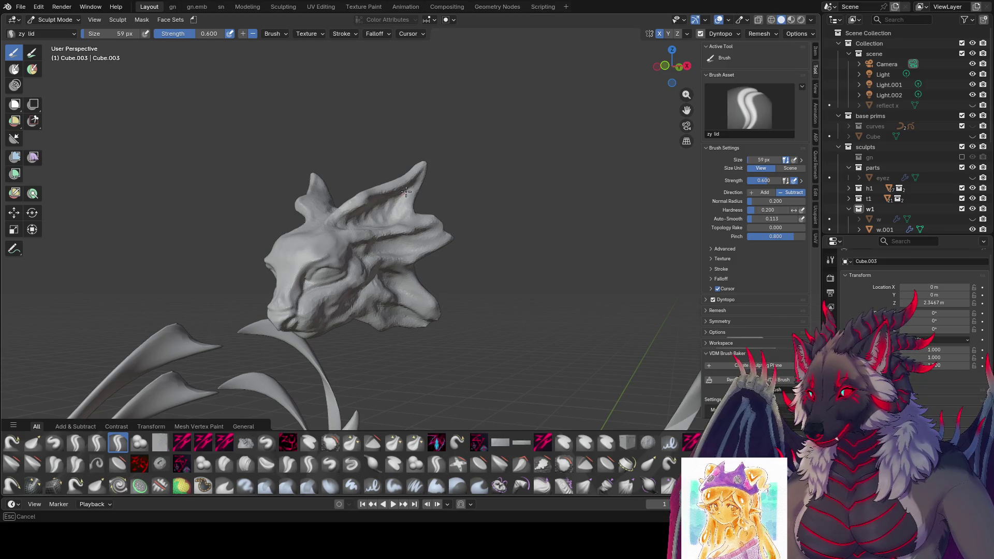
mouse_move(407, 194)
middle_mouse_down()
mouse_move(509, 202)
mouse_move(575, 247)
mouse_move(449, 235)
mouse_move(445, 259)
mouse_move(480, 305)
mouse_move(554, 214)
middle_mouse_up()
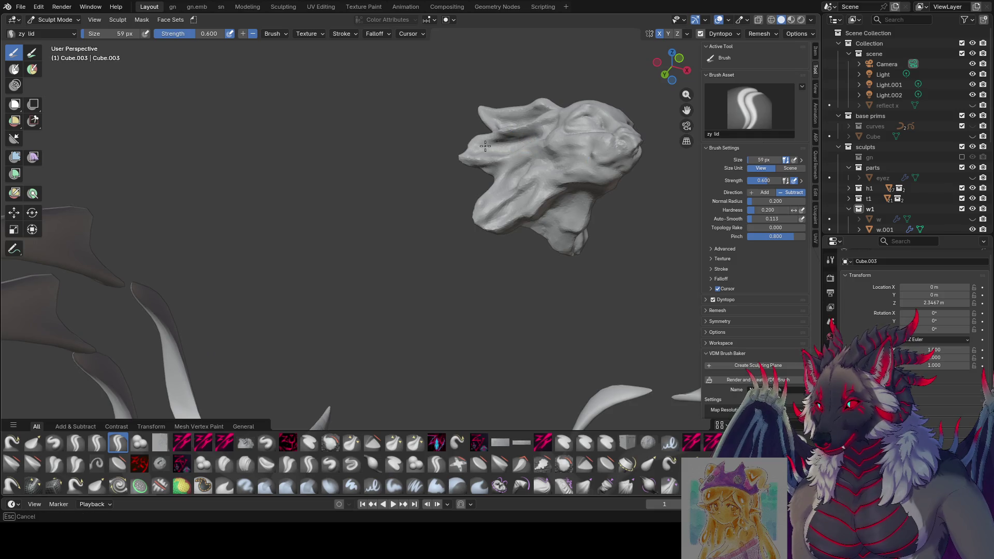
mouse_move(485, 146)
middle_mouse_down()
mouse_move(382, 160)
mouse_move(414, 222)
mouse_move(465, 266)
middle_mouse_up()
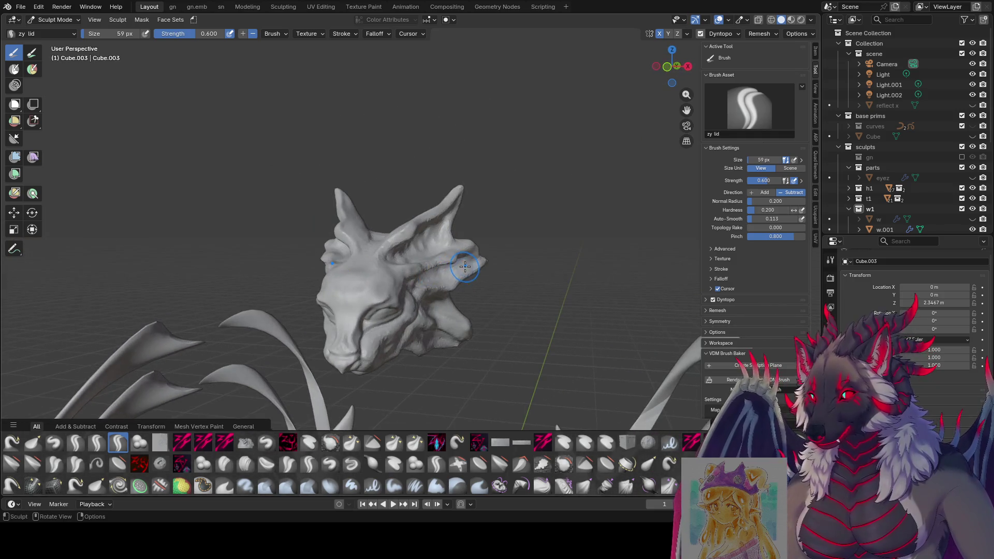
key("f")
left_click(440, 277)
left_click_drag(434, 280, 431, 281)
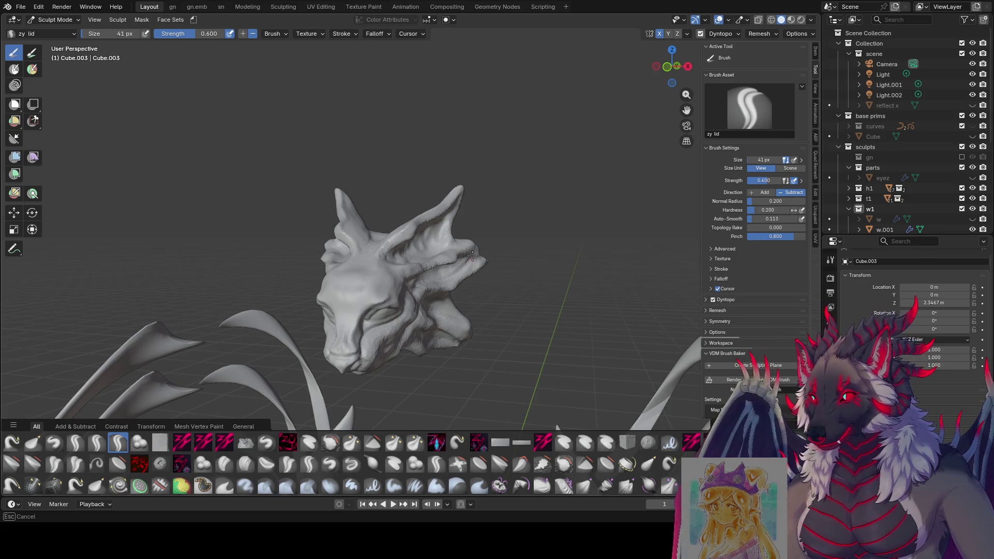
Step: Enlarge the brush to 53 px, carve along the back of the head, and save
mouse_move(472, 255)
middle_mouse_down()
mouse_move(362, 217)
mouse_move(329, 157)
mouse_move(318, 171)
middle_mouse_up()
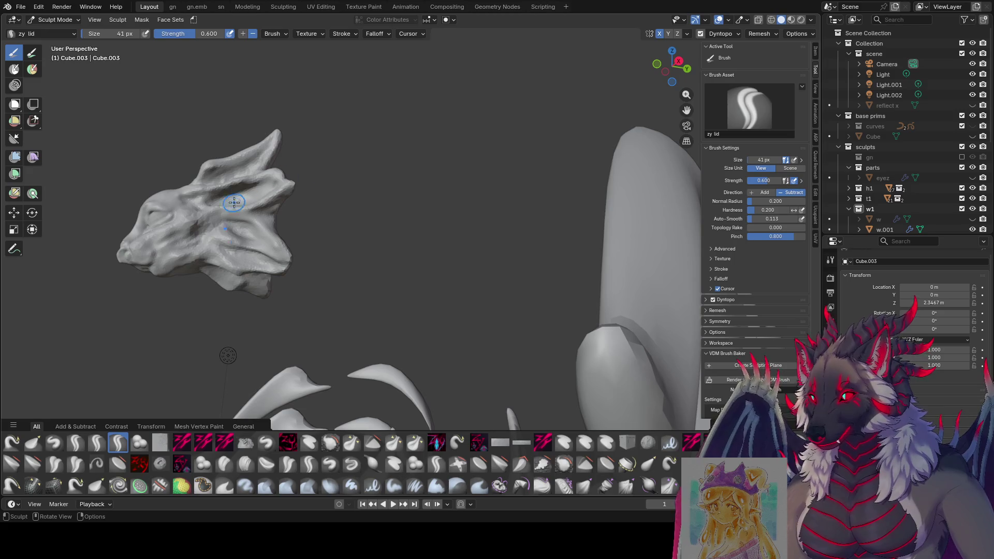
key("bracketright")
key("bracketright")
key("bracketright")
scroll(288, 193, "up", 1)
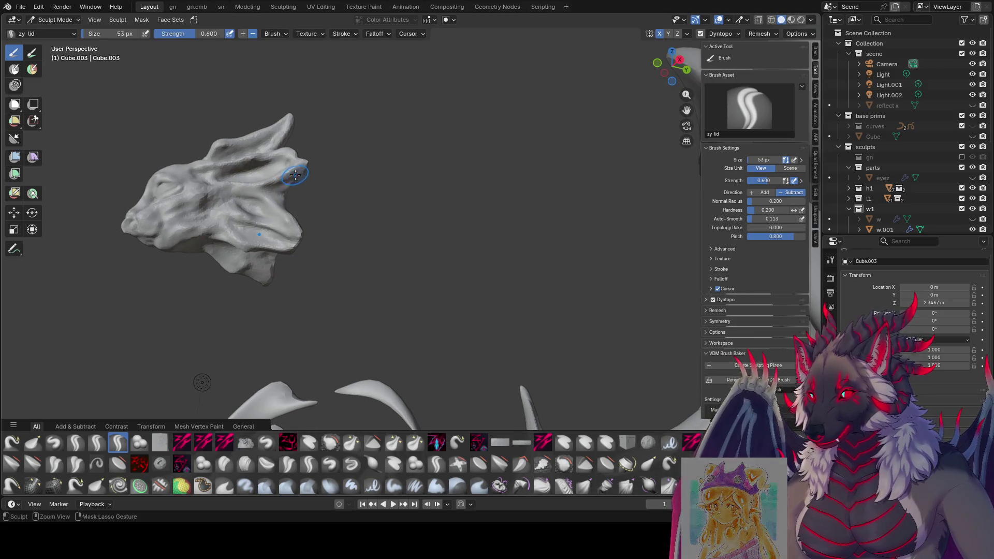
left_click_drag(295, 175, 269, 189)
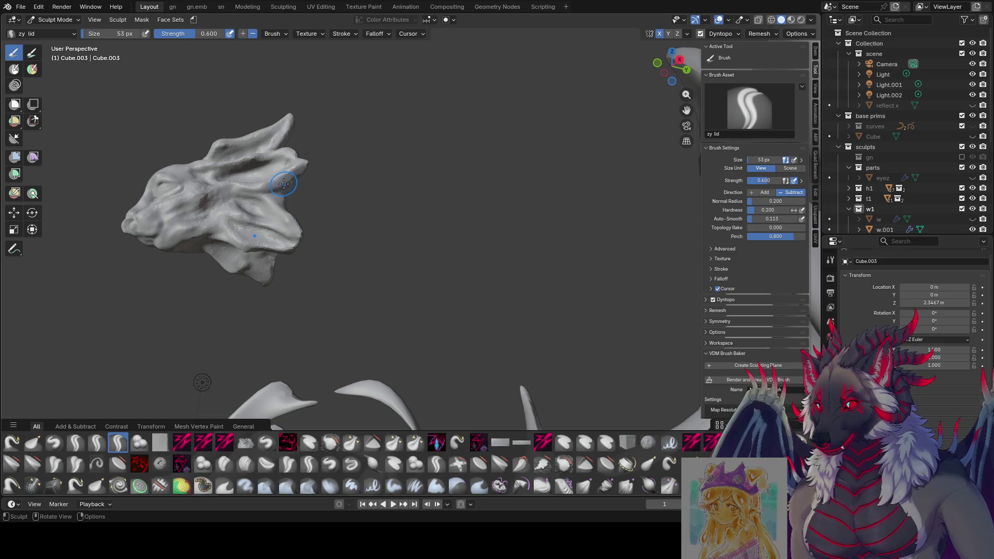
mouse_move(311, 176)
middle_mouse_down()
mouse_move(295, 200)
mouse_move(334, 195)
middle_mouse_up()
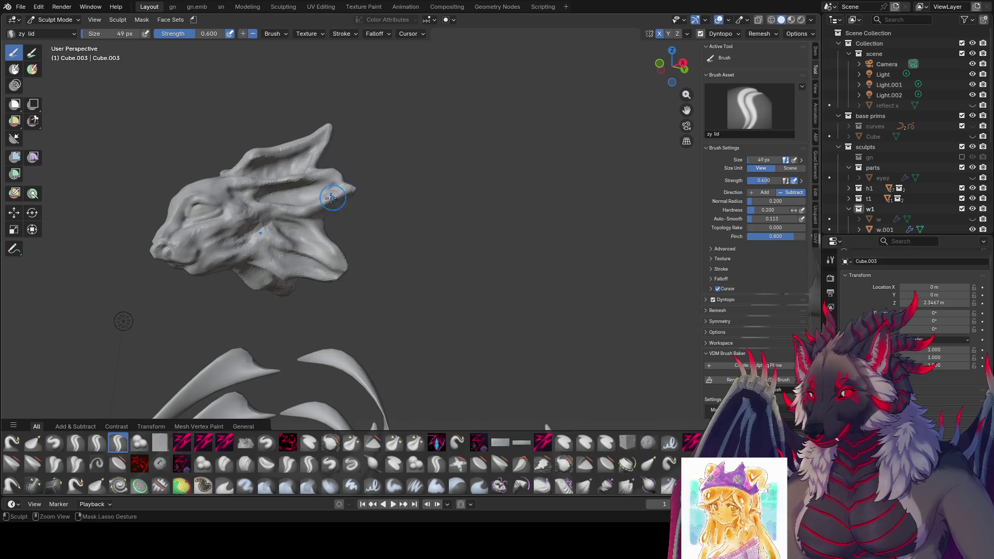
key("ctrl+s")
Step: Cut a cleave stroke near the horn tip with the zy cleave brush at 30 px
left_click(186, 444)
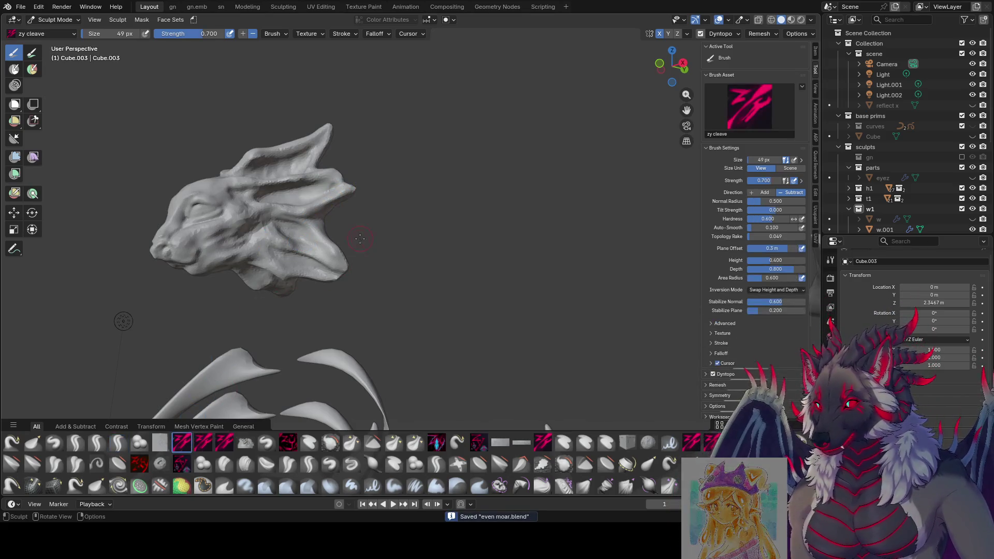
middle_click_drag(344, 238, 388, 228)
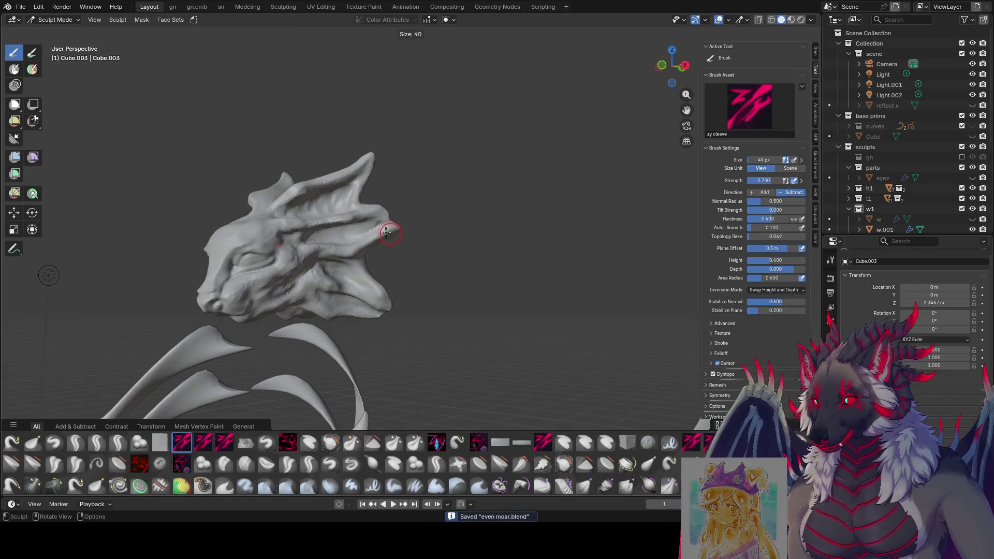
key("f")
left_click_drag(355, 233, 400, 222)
mouse_move(400, 222)
middle_mouse_down()
mouse_move(399, 214)
mouse_move(357, 228)
mouse_move(422, 210)
mouse_move(378, 199)
mouse_move(382, 188)
mouse_move(342, 151)
middle_mouse_up()
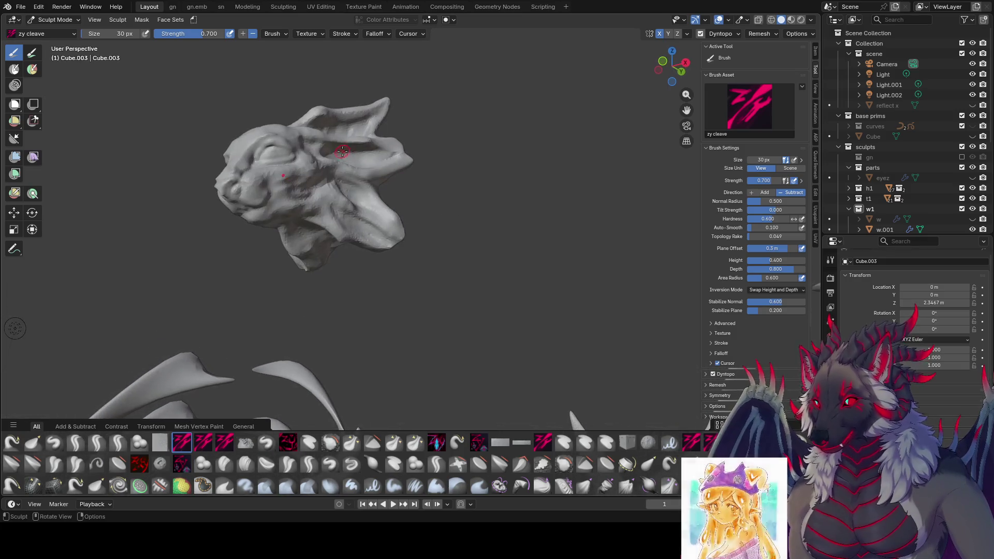
Step: Save even moar.blend, check the head from the front, and save again
key("ctrl+s")
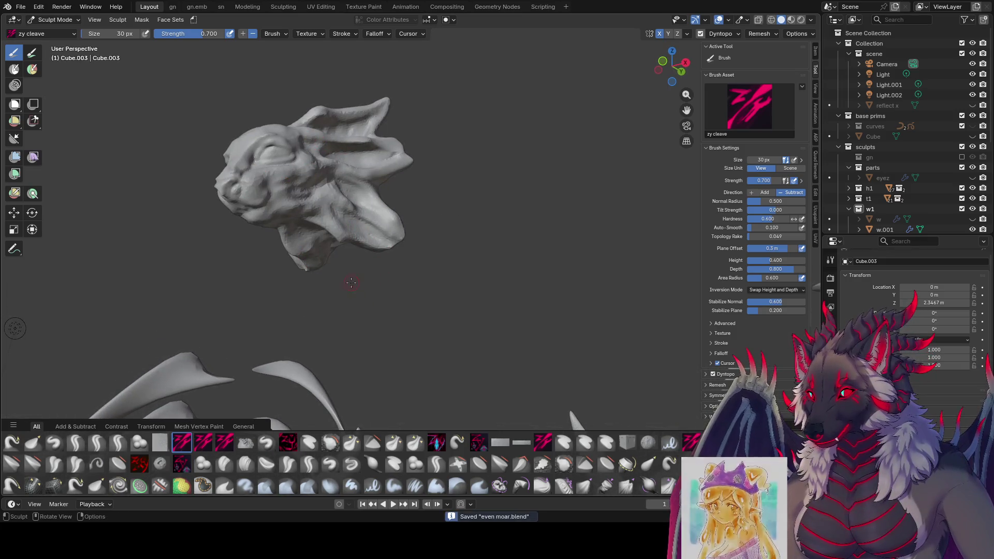
middle_click_drag(366, 306, 314, 321)
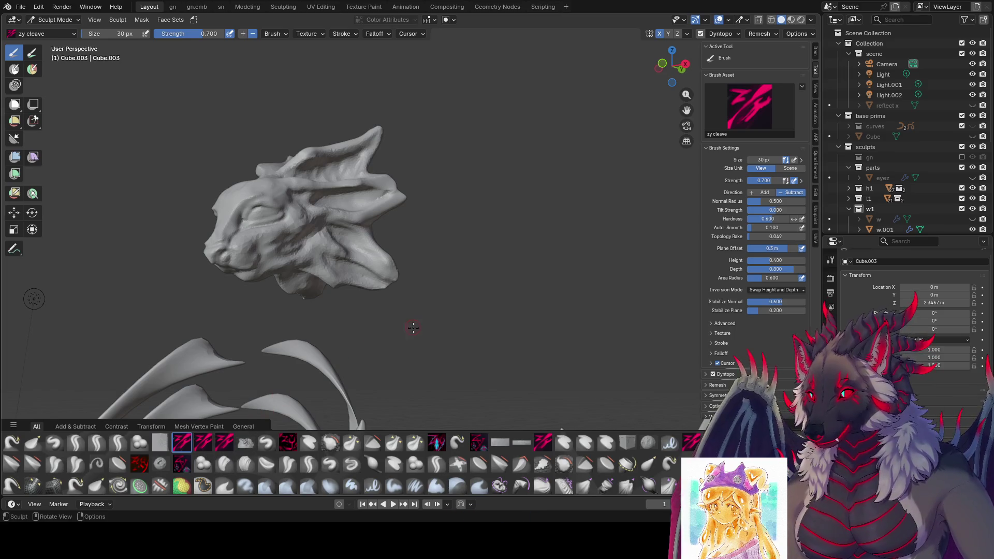
middle_click_drag(511, 355, 527, 342)
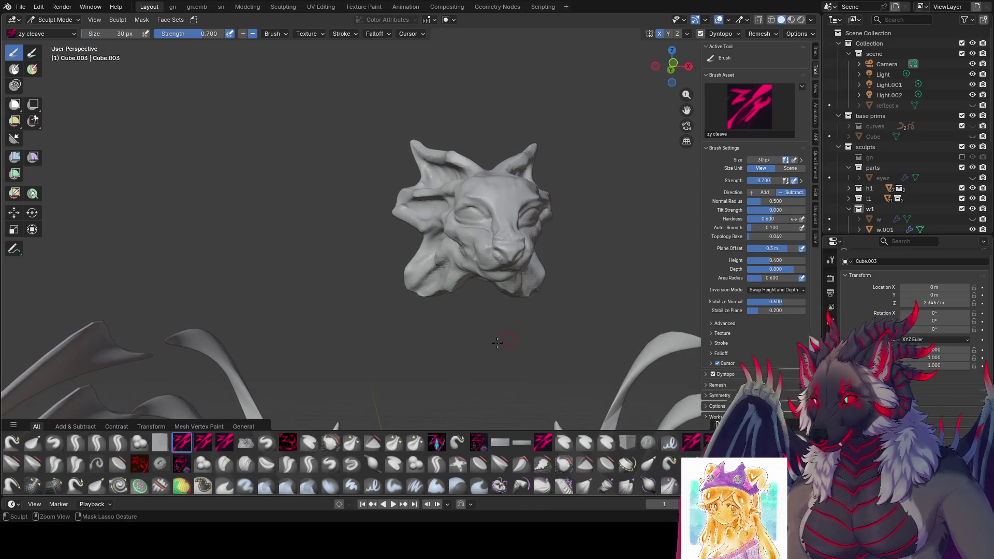
key("ctrl+s")
Step: Switch back to the zy lid brush and turn the head to side views for brow detailing
left_click(128, 446)
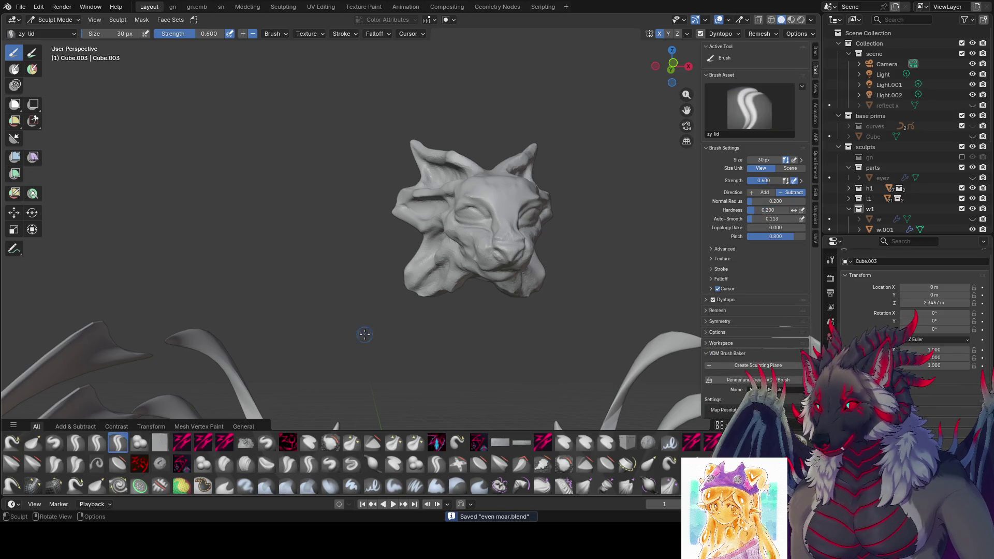
mouse_move(484, 256)
middle_mouse_down()
mouse_move(368, 261)
mouse_move(365, 247)
mouse_move(327, 238)
mouse_move(385, 252)
middle_mouse_up()
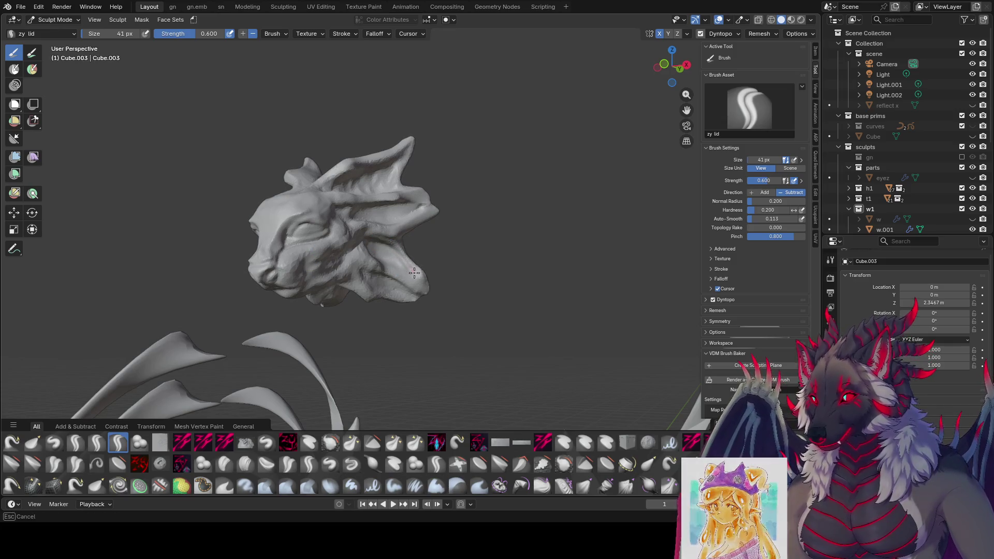
middle_click_drag(370, 239, 446, 211)
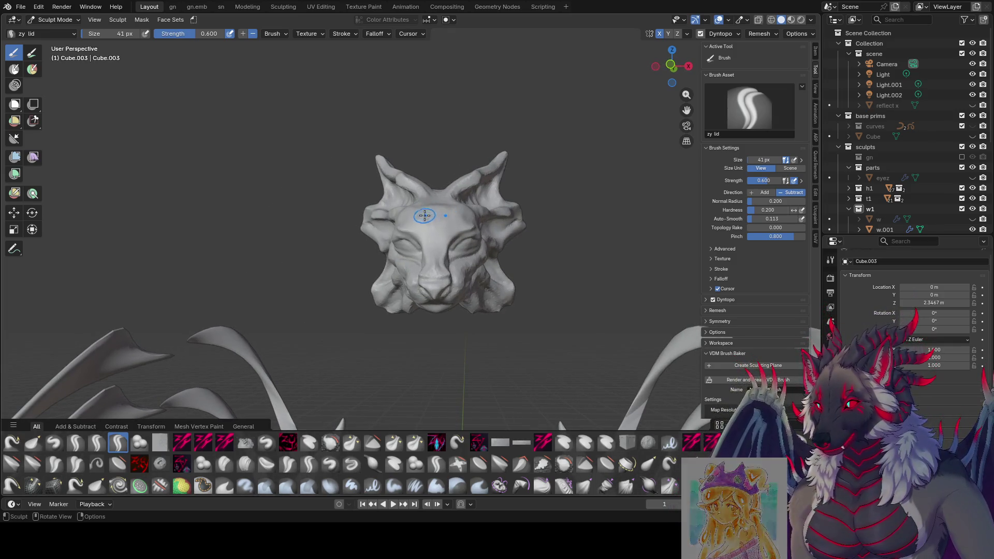
Step: Pull the horn on top of the head with the Grab brush enlarged to 89 px
key("g")
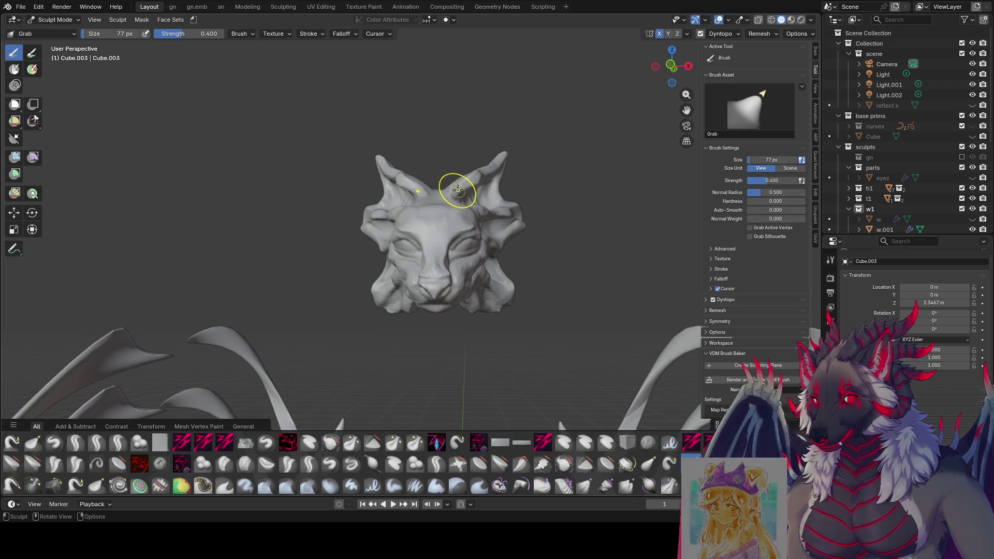
left_click_drag(452, 193, 451, 193)
key("f")
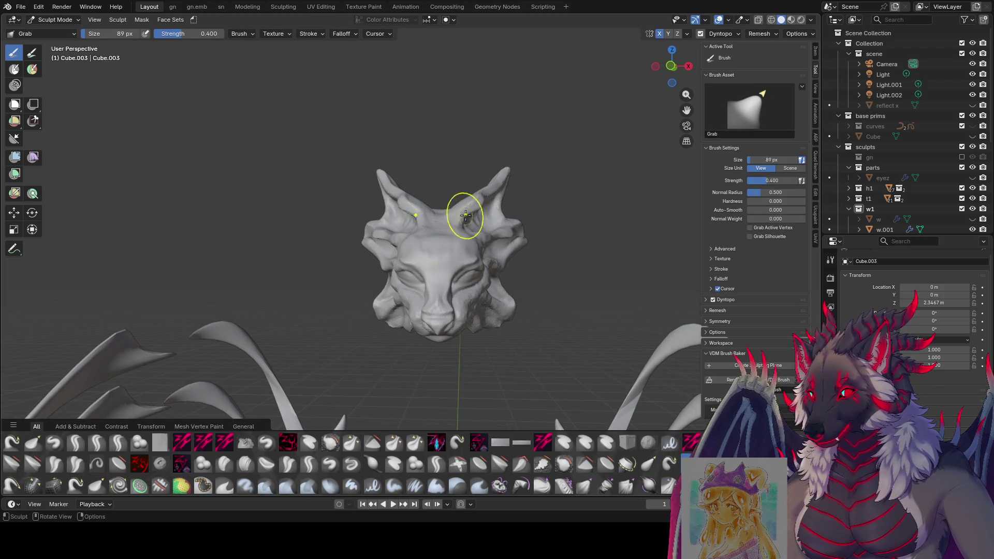
left_click(481, 212)
mouse_move(481, 212)
middle_mouse_down()
mouse_move(496, 216)
mouse_move(446, 214)
mouse_move(395, 228)
mouse_move(469, 248)
middle_mouse_up()
Step: Pull out the right cheek frill, settle the brush at 70 px, and save
left_click_drag(511, 239, 521, 242)
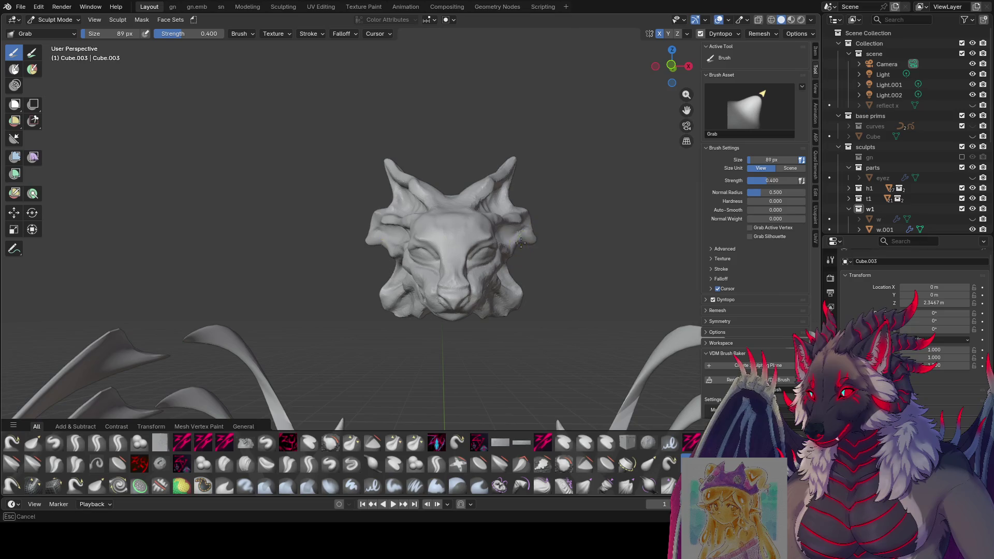
middle_click_drag(521, 240, 552, 233)
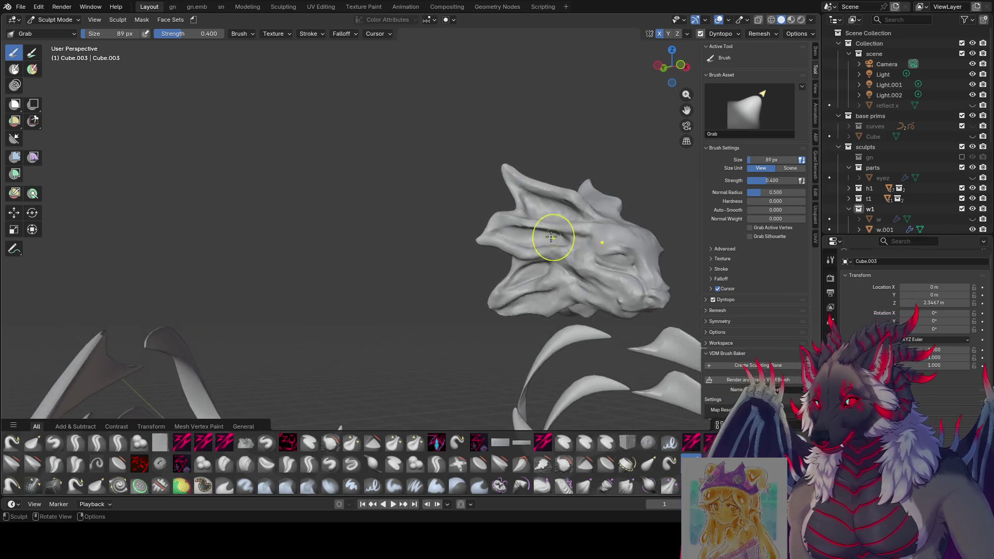
mouse_move(492, 218)
middle_mouse_down()
mouse_move(364, 275)
mouse_move(499, 217)
mouse_move(426, 233)
mouse_move(448, 221)
mouse_move(422, 211)
mouse_move(466, 171)
mouse_move(535, 171)
mouse_move(499, 182)
middle_mouse_up()
key("bracketleft")
key("bracketleft")
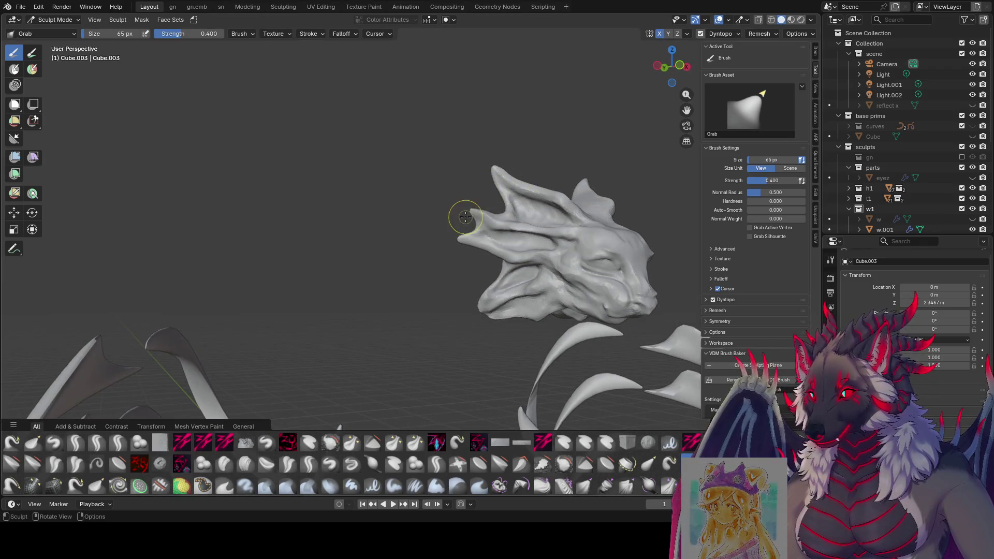
mouse_move(462, 215)
middle_mouse_down()
mouse_move(433, 200)
mouse_move(405, 211)
middle_mouse_up()
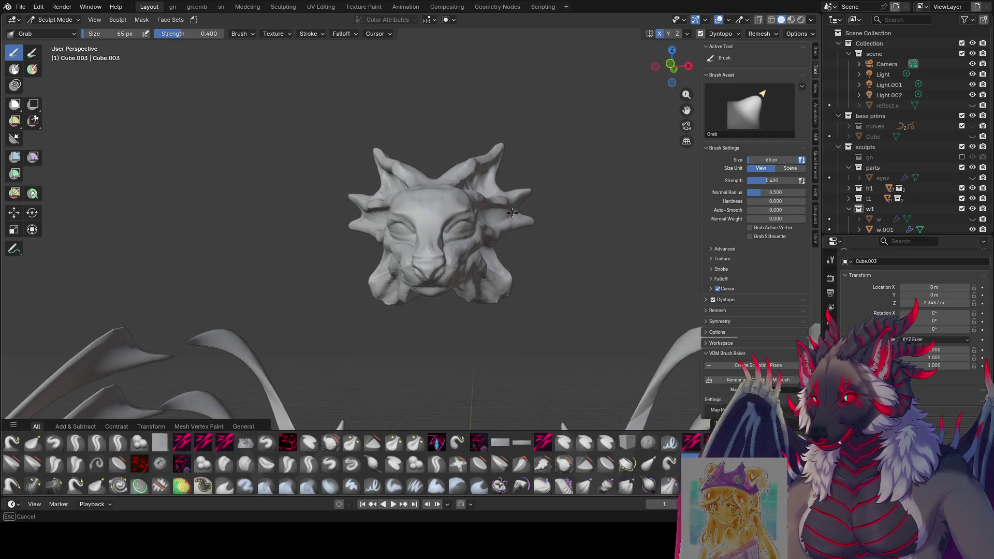
mouse_move(528, 204)
middle_mouse_down()
mouse_move(439, 224)
mouse_move(493, 215)
mouse_move(446, 255)
mouse_move(515, 269)
middle_mouse_up()
key("bracketright")
key("bracketright")
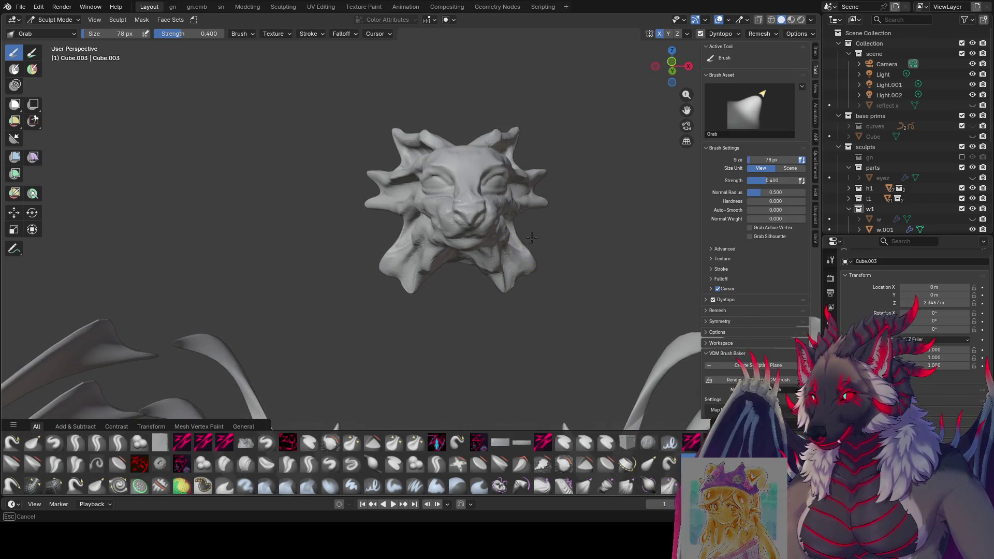
mouse_move(531, 236)
middle_mouse_down()
mouse_move(510, 222)
mouse_move(284, 300)
middle_mouse_up()
key("bracketleft")
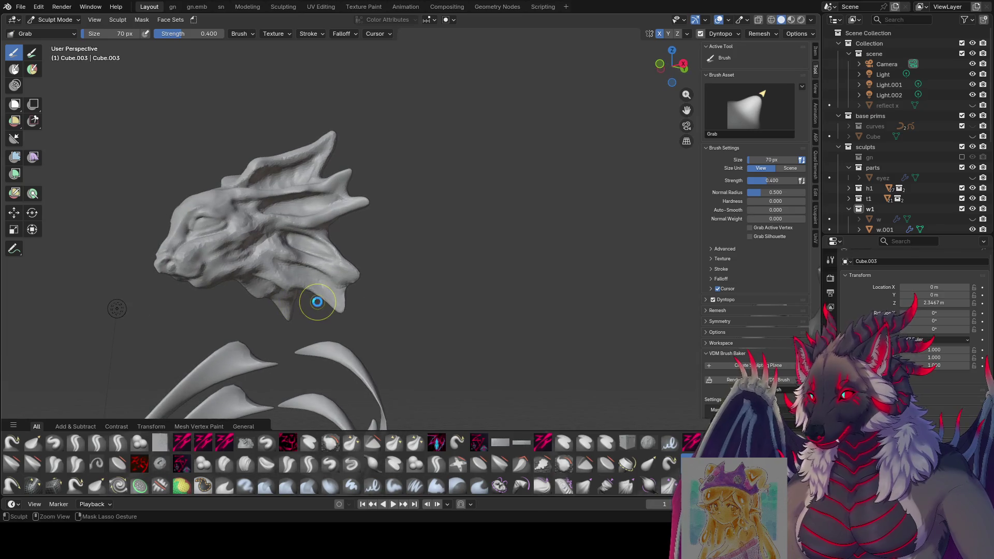
key("ctrl+s")
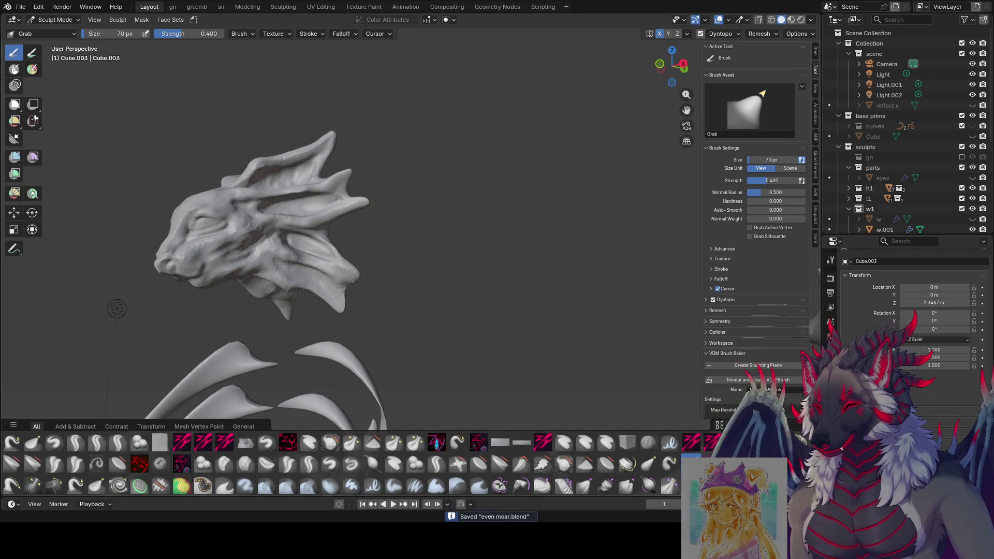
Step: Zoom out to review the whole dragon figure and its base, then save
scroll(440, 187, "down", 6)
middle_click_drag(492, 168, 445, 171)
mouse_move(672, 119)
middle_mouse_down()
mouse_move(606, 198)
mouse_move(559, 196)
middle_mouse_up()
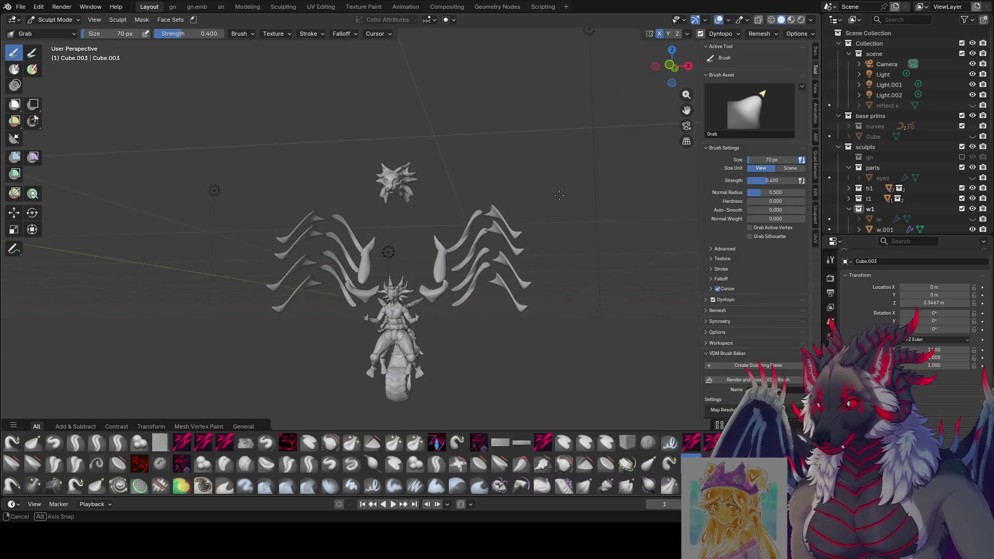
scroll(559, 196, "up", 3)
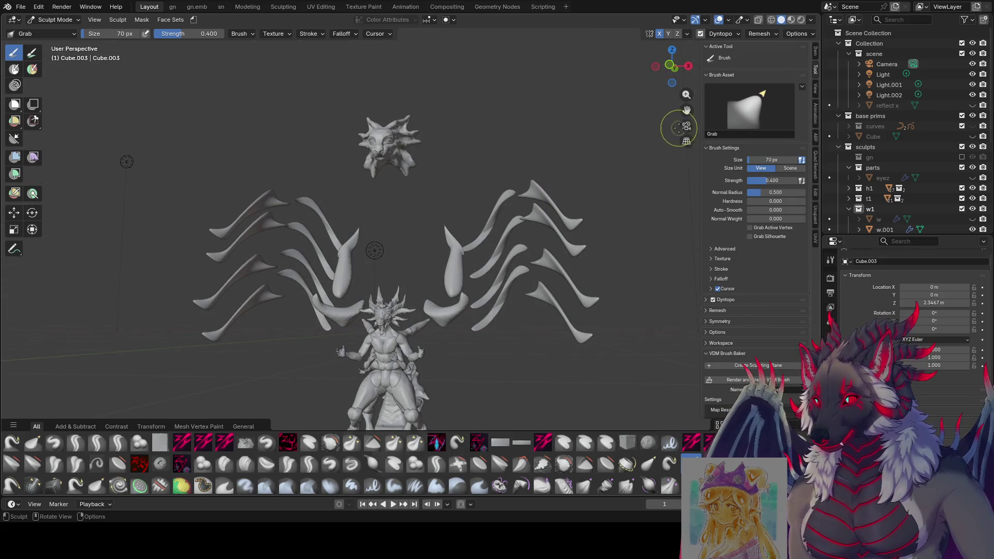
left_click_drag(686, 110, 691, 11)
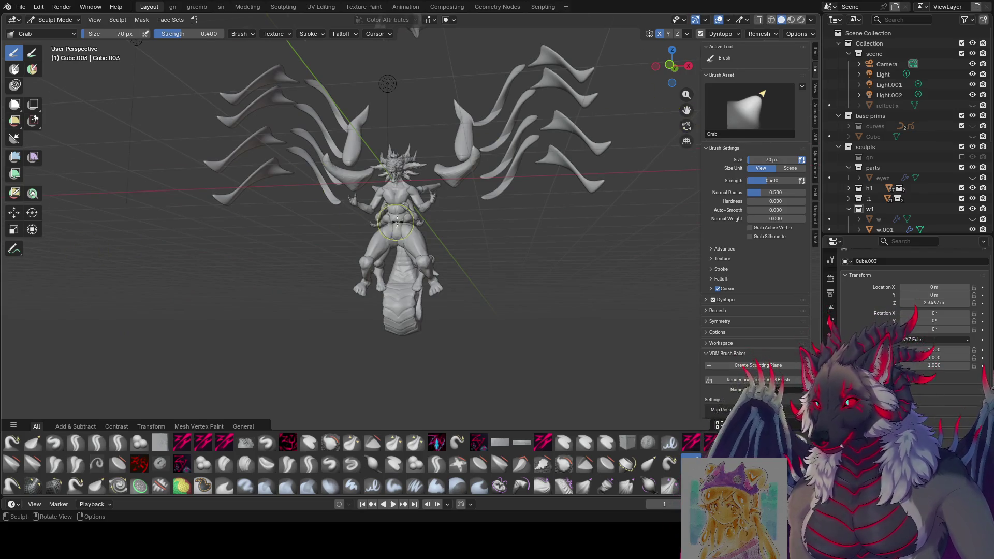
scroll(396, 221, "up", 3)
key("ctrl+s")
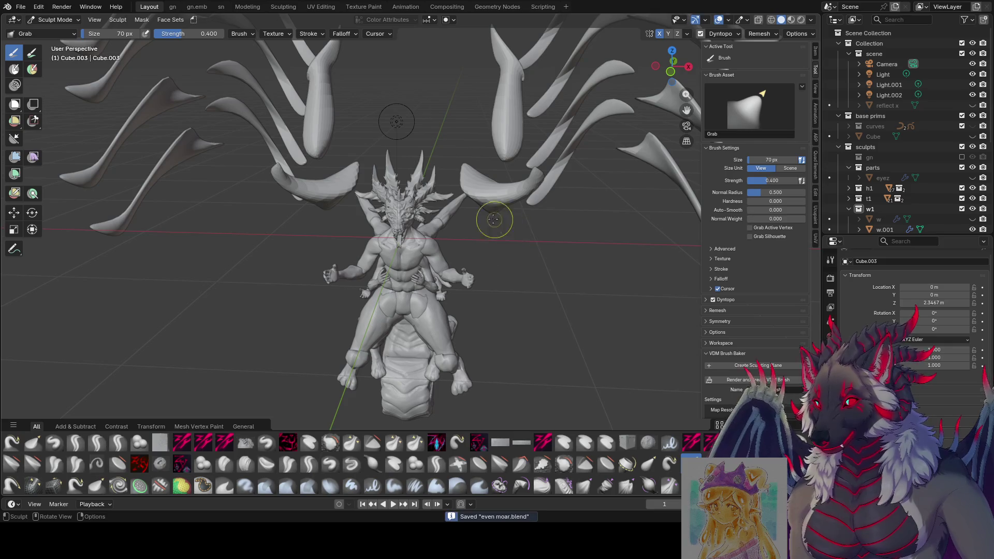
Step: Show the figure in Rendered shading, save again, and head back to Object Mode
scroll(493, 219, "up", 2)
mouse_move(493, 219)
middle_mouse_down()
mouse_move(395, 162)
mouse_move(455, 226)
middle_mouse_up()
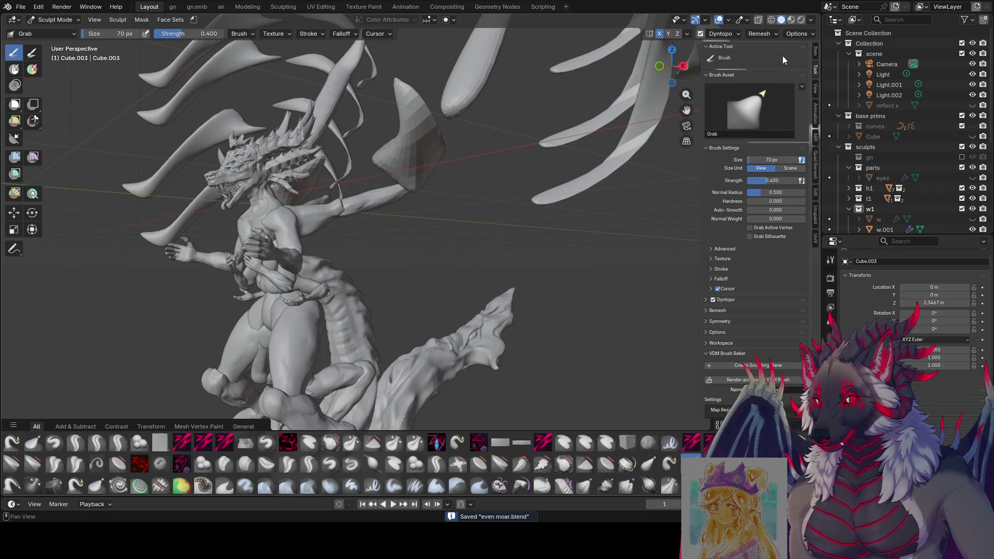
left_click(801, 20)
middle_click_drag(437, 133, 442, 141)
key("ctrl+s")
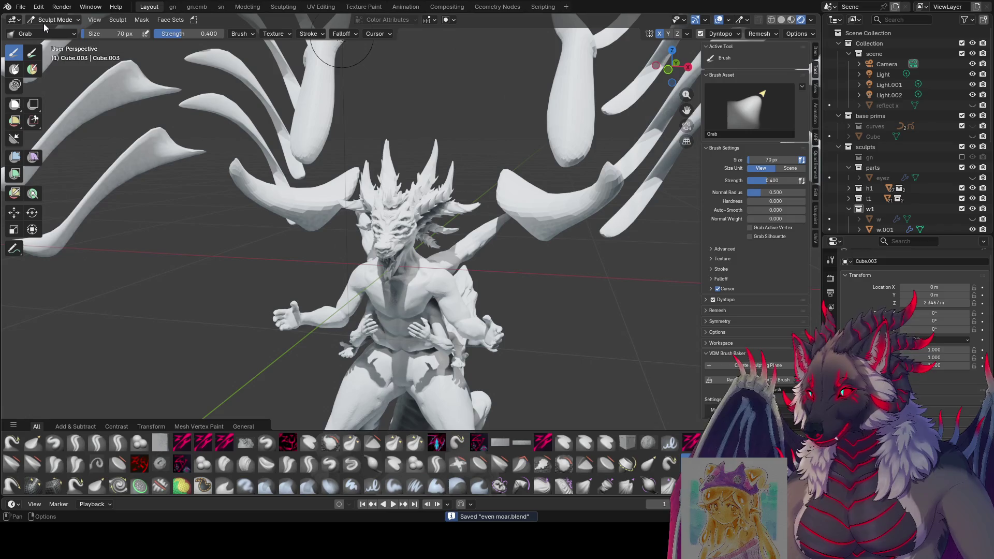
left_click(51, 19)
Step: Apply Shade Smooth and then Shade Auto Smooth to wing pieces w.001 and w.002
left_click(52, 29)
left_click(291, 191)
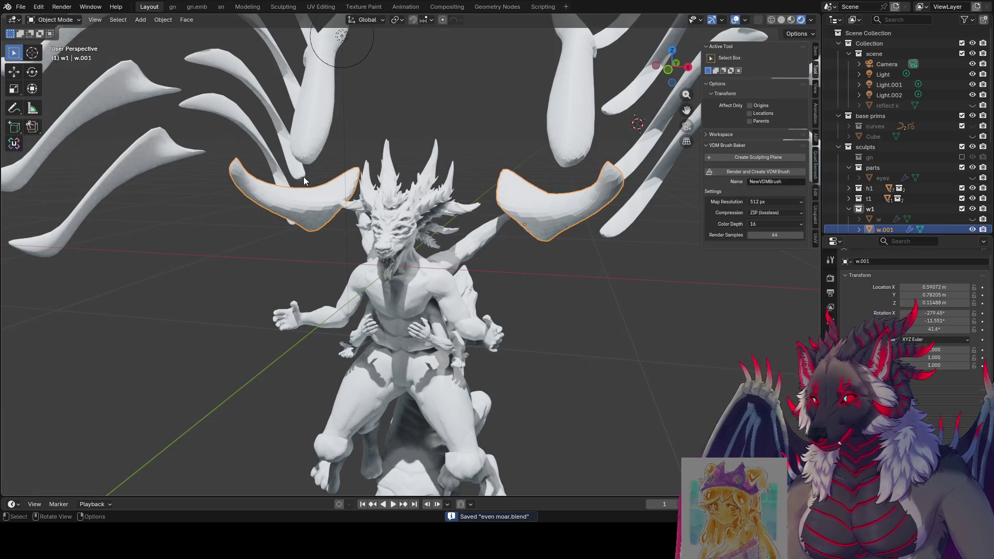
left_click(321, 129, "shift")
right_click(309, 113)
left_click(310, 114)
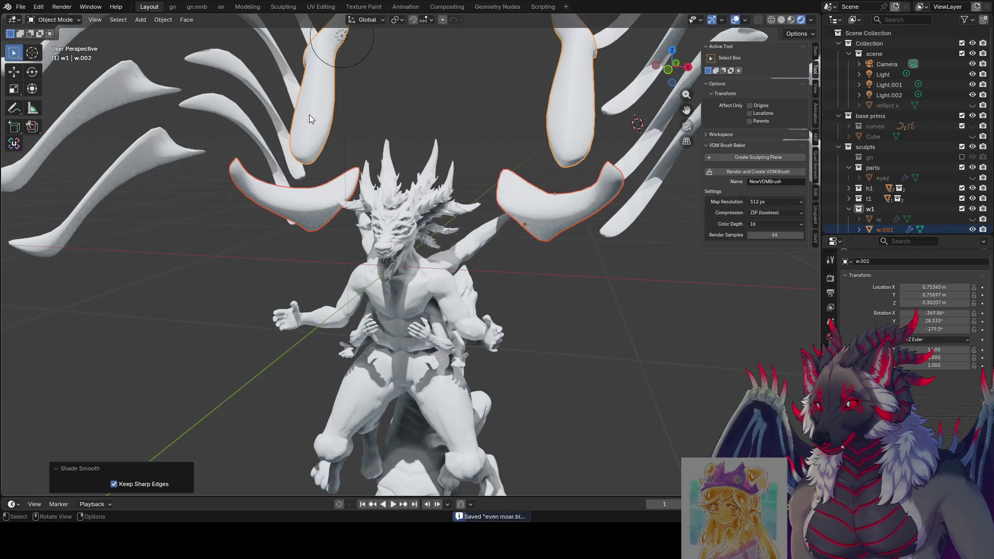
right_click(309, 114)
left_click(310, 114)
Step: Deselect everything and save even moar.blend
scroll(333, 120, "down", 4)
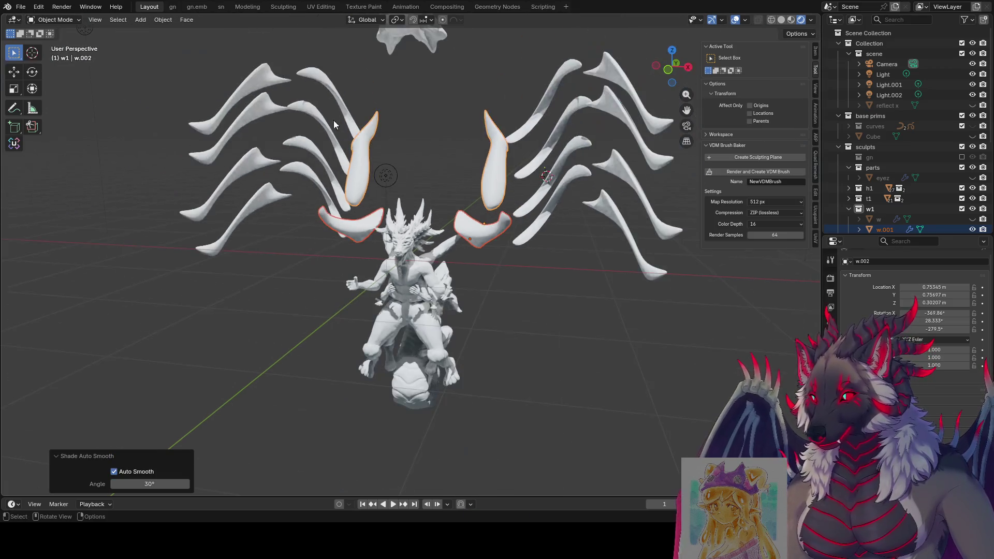
left_click(481, 150)
scroll(487, 150, "down", 4)
key("ctrl+s")
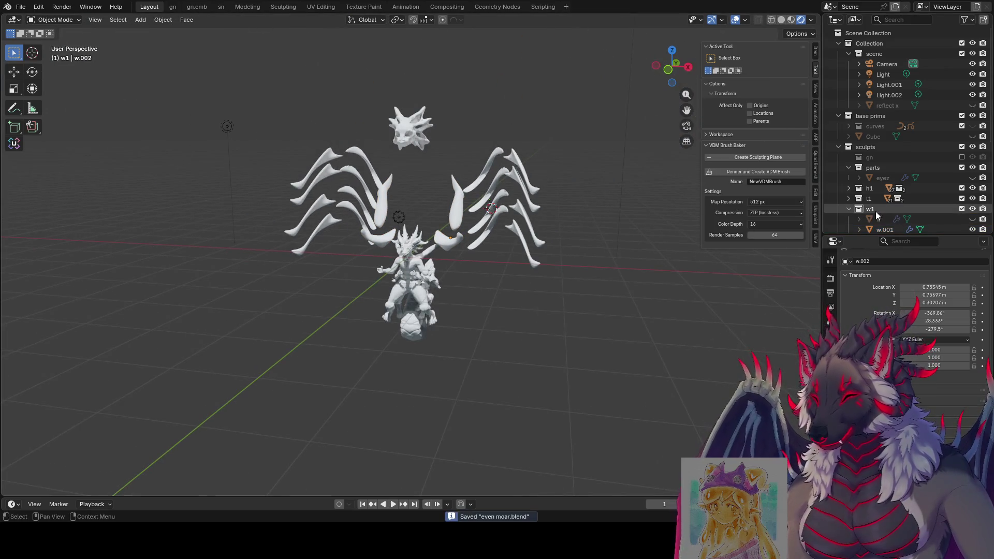
Step: Toggle the w1 wing collection's visibility repeatedly to compare the figure with and without wings
left_click(874, 210)
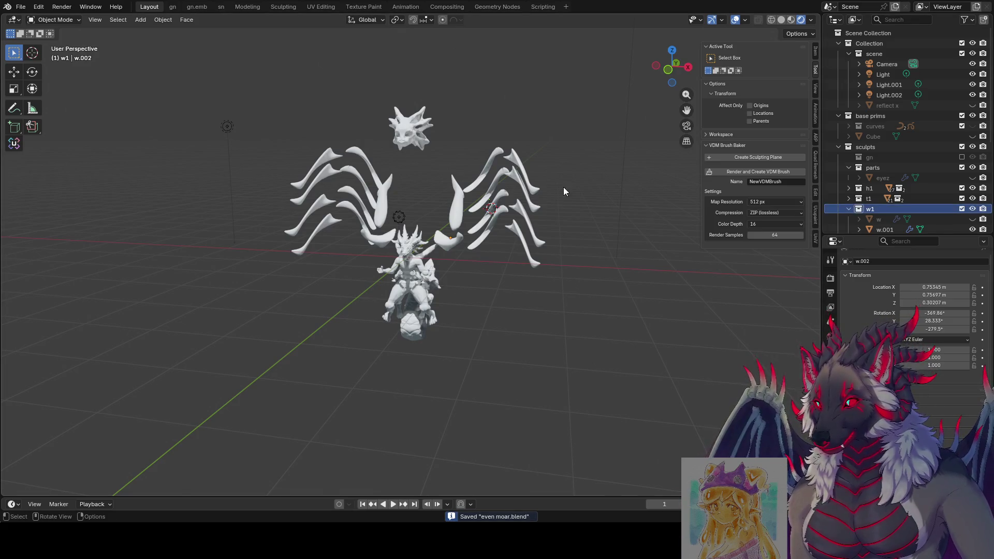
left_click(972, 209)
left_click(972, 210)
left_click(972, 209)
left_click(972, 209)
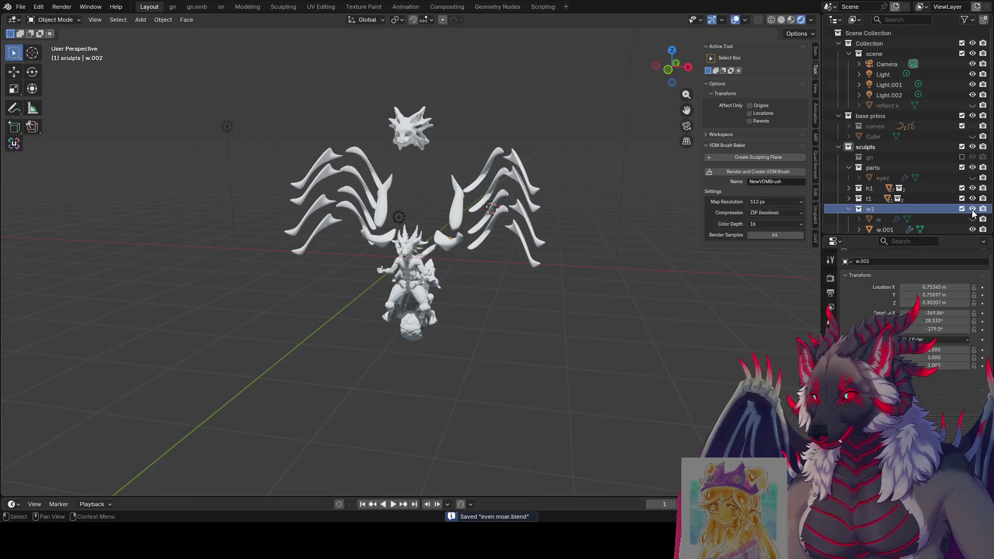
mouse_move(573, 209)
middle_mouse_down()
mouse_move(507, 171)
mouse_move(414, 193)
middle_mouse_up()
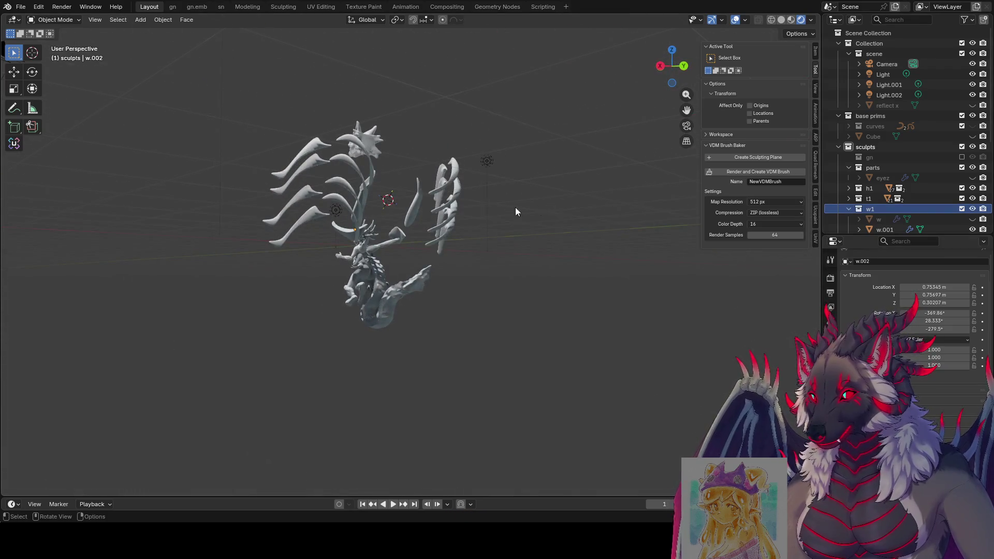
middle_click_drag(515, 211, 656, 231)
left_click(972, 209)
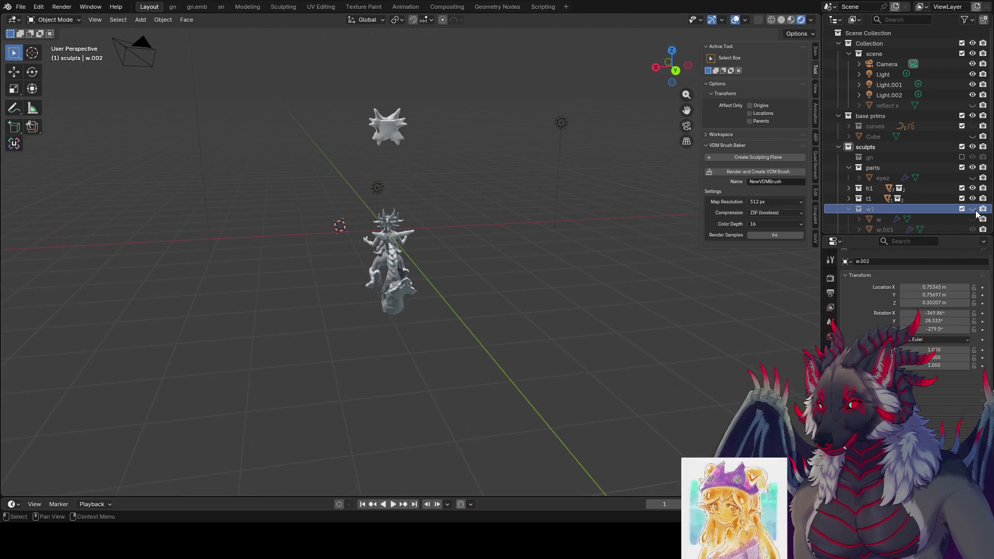
left_click(972, 209)
left_click(973, 209)
left_click(973, 210)
left_click(972, 209)
left_click(973, 209)
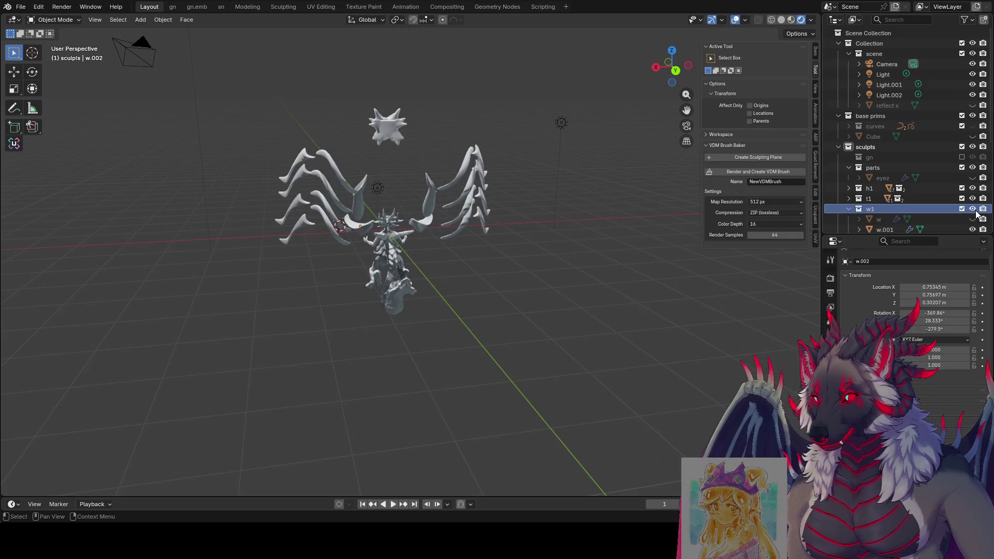
mouse_move(595, 217)
middle_mouse_down()
mouse_move(768, 198)
mouse_move(807, 205)
middle_mouse_up()
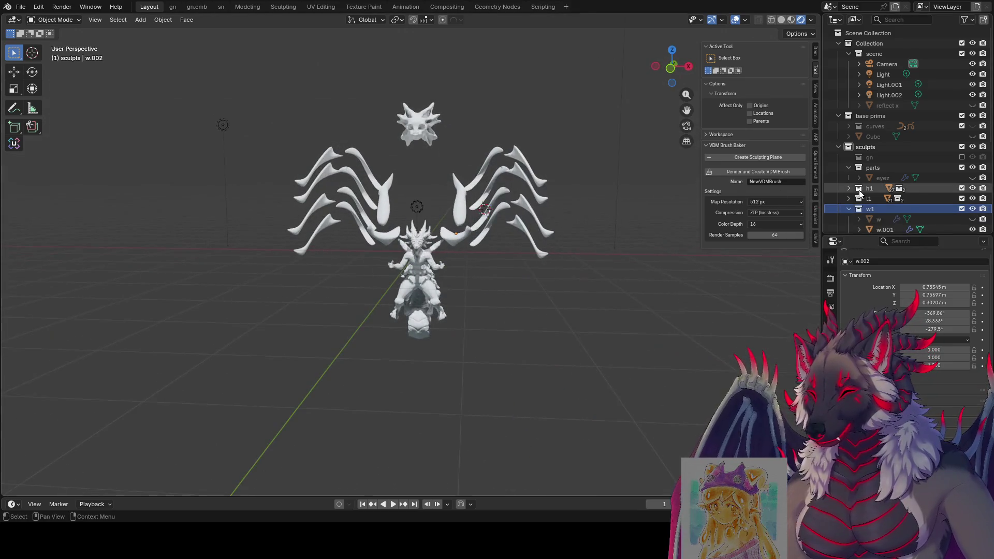
left_click(972, 210)
left_click(972, 209)
left_click(973, 209)
left_click(973, 209)
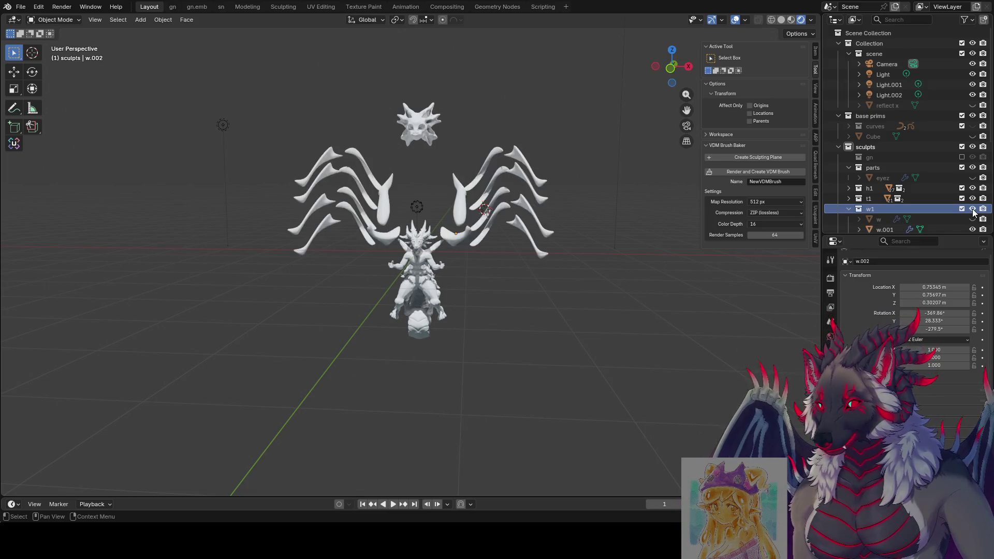
left_click(972, 210)
left_click(973, 209)
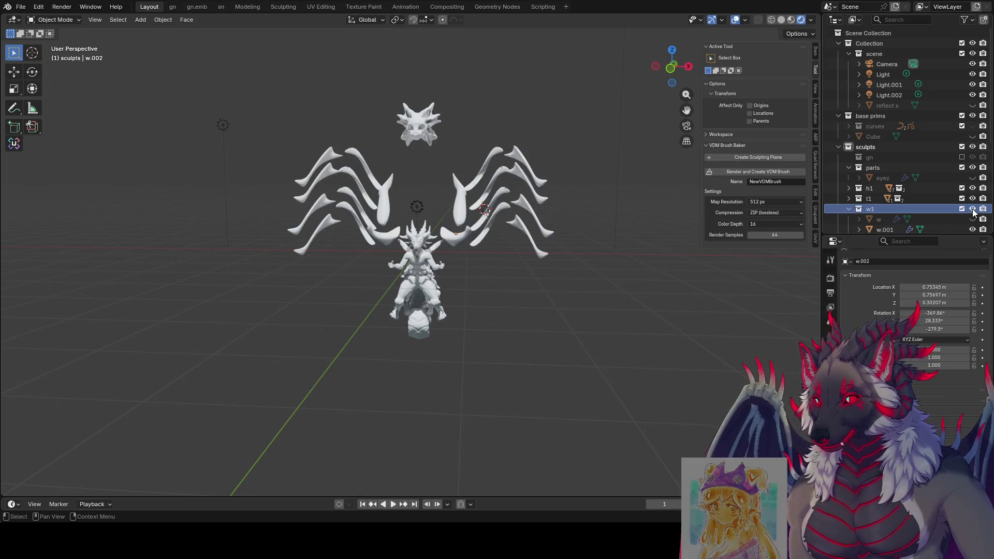
left_click(973, 209)
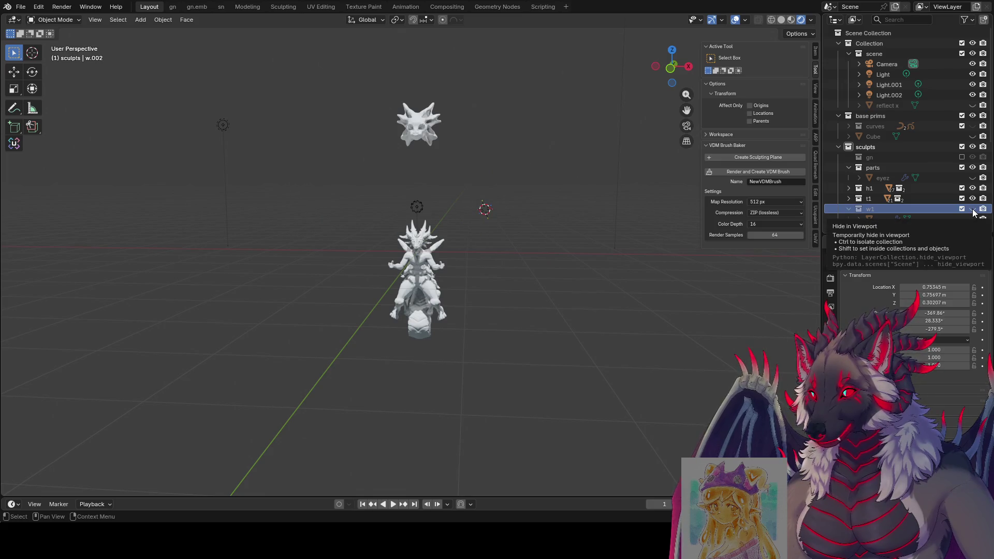
left_click(973, 209)
Step: Compare again from side views, leave w1 visible, and box-select the right wing's spines
scroll(682, 247, "up", 6)
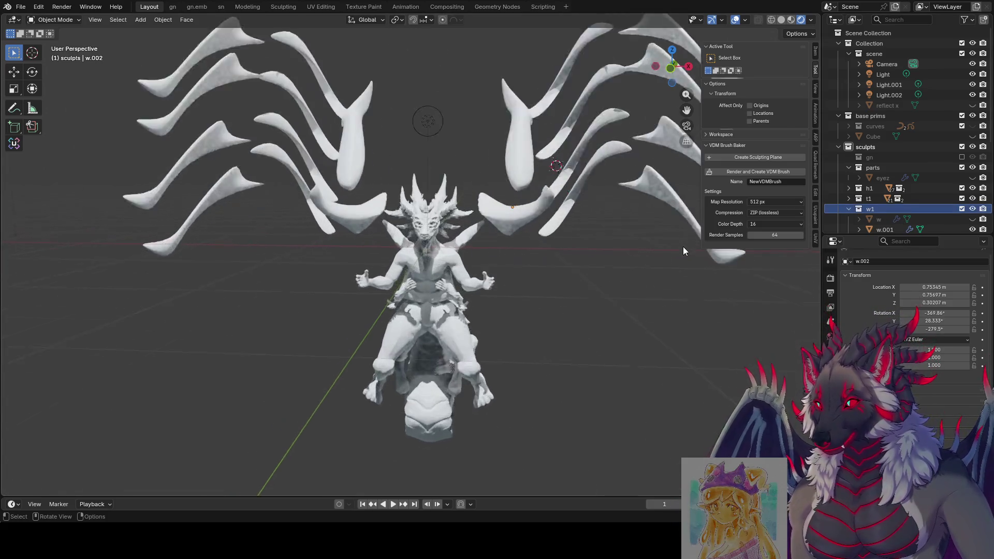
scroll(686, 243, "up", 5)
mouse_move(671, 238)
middle_mouse_down()
mouse_move(648, 240)
mouse_move(663, 323)
middle_mouse_up()
mouse_move(709, 207)
middle_mouse_down()
mouse_move(592, 236)
mouse_move(583, 223)
mouse_move(601, 264)
middle_mouse_up()
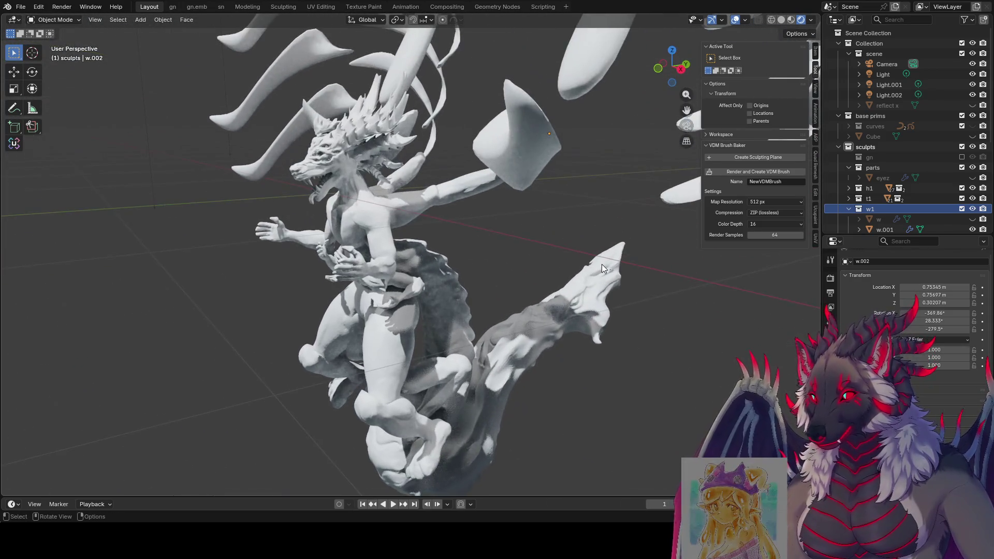
left_click(972, 209)
left_click(973, 211)
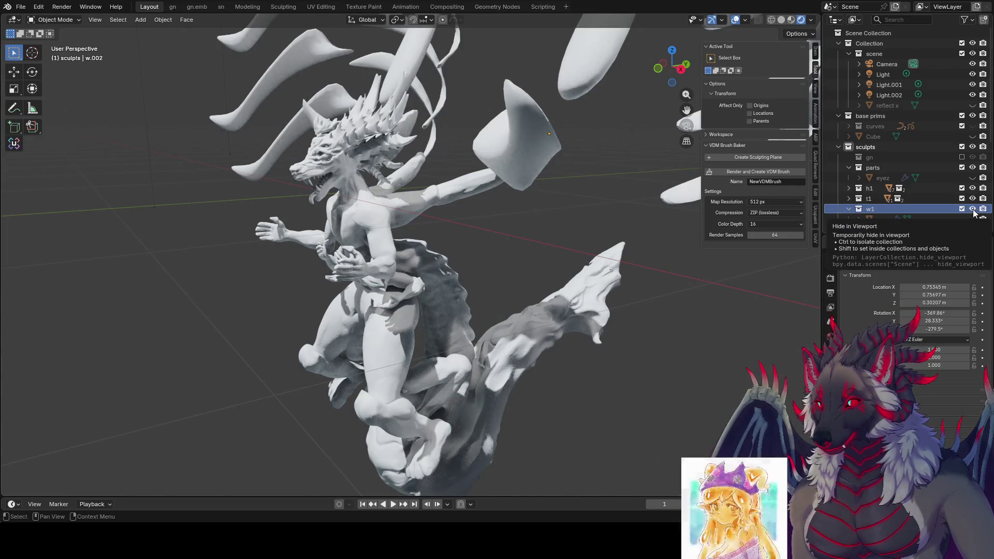
left_click(973, 210)
left_click(973, 211)
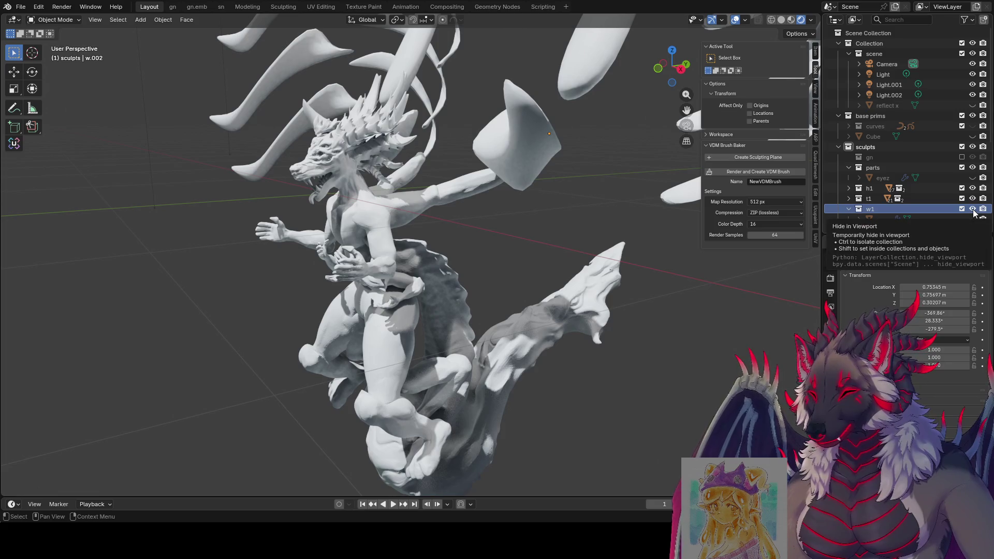
left_click(973, 210)
left_click(973, 211)
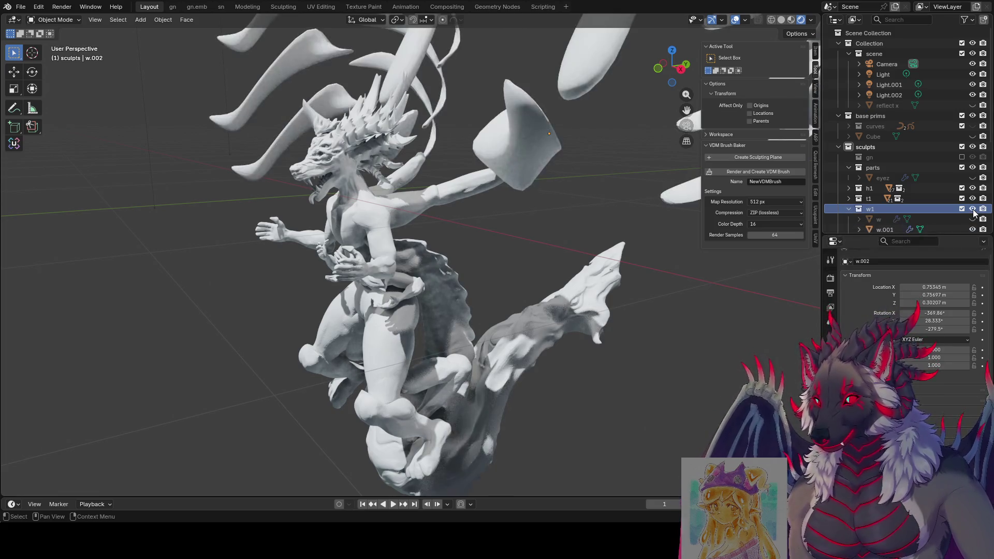
mouse_move(538, 186)
middle_mouse_down()
mouse_move(437, 170)
mouse_move(586, 180)
mouse_move(600, 154)
middle_mouse_up()
mouse_move(584, 82)
middle_mouse_down()
mouse_move(456, 67)
mouse_move(377, 94)
mouse_move(563, 102)
middle_mouse_up()
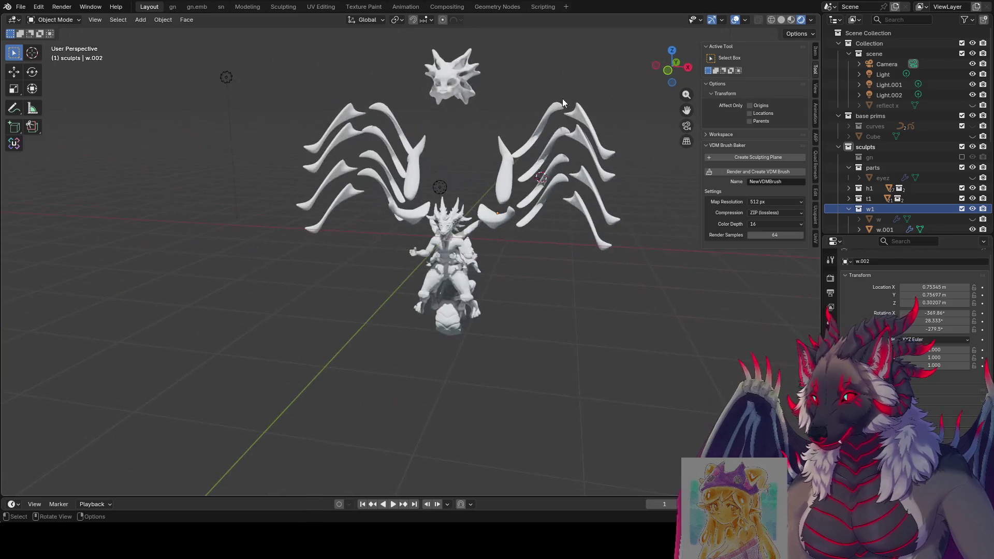
left_click_drag(567, 150, 570, 155)
middle_click_drag(585, 224, 559, 206)
Step: Rotate the selected right wing about 44° around the global X axis
key("r")
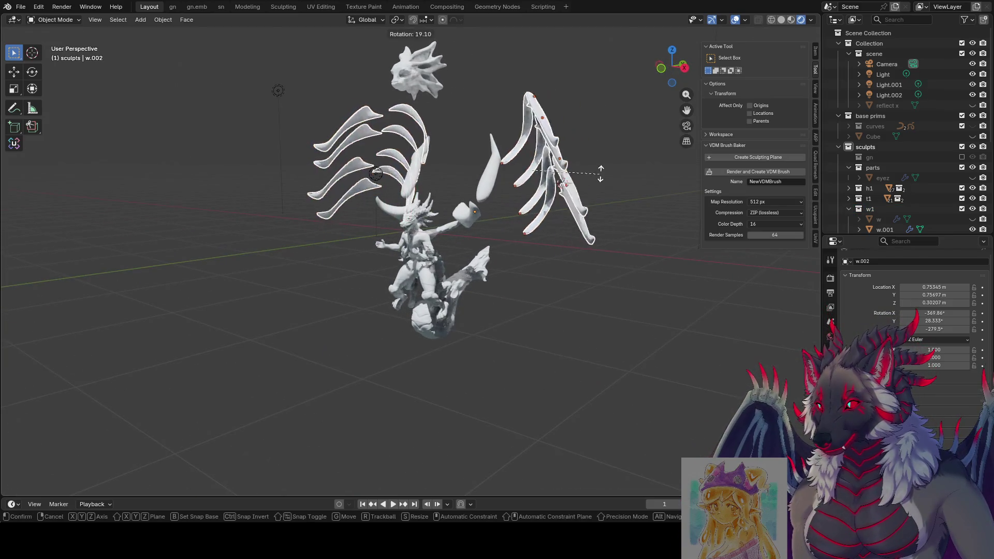
key("x")
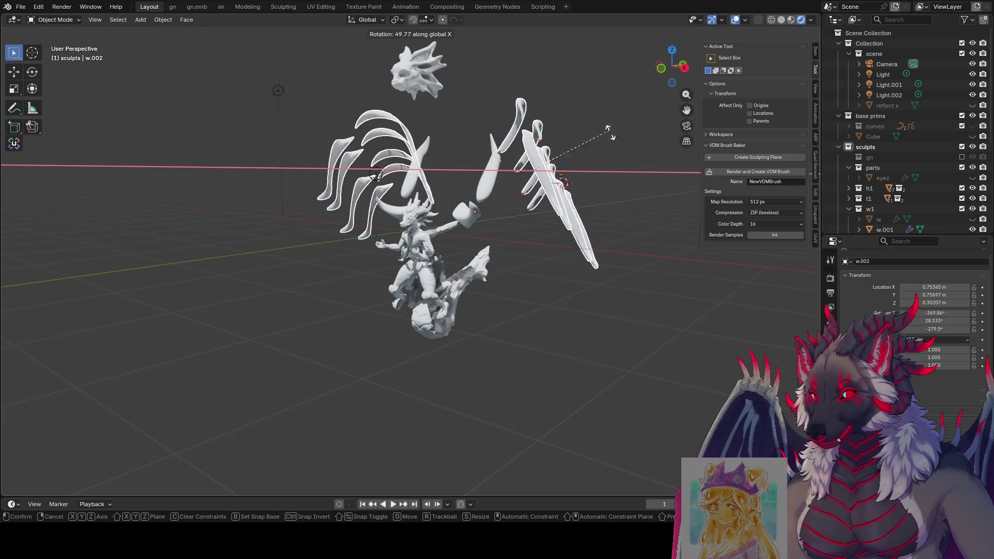
left_click(573, 151)
mouse_move(572, 151)
middle_mouse_down()
mouse_move(517, 132)
mouse_move(360, 118)
mouse_move(589, 127)
mouse_move(566, 180)
middle_mouse_up()
Step: Inspect the small piece Cylinder.027 in Edit Mode, then return to Object Mode
left_click(501, 169)
key("Tab")
mouse_move(565, 276)
middle_mouse_down()
mouse_move(604, 264)
mouse_move(582, 262)
mouse_move(533, 151)
mouse_move(559, 150)
mouse_move(559, 100)
mouse_move(465, 258)
mouse_move(701, 262)
middle_mouse_up()
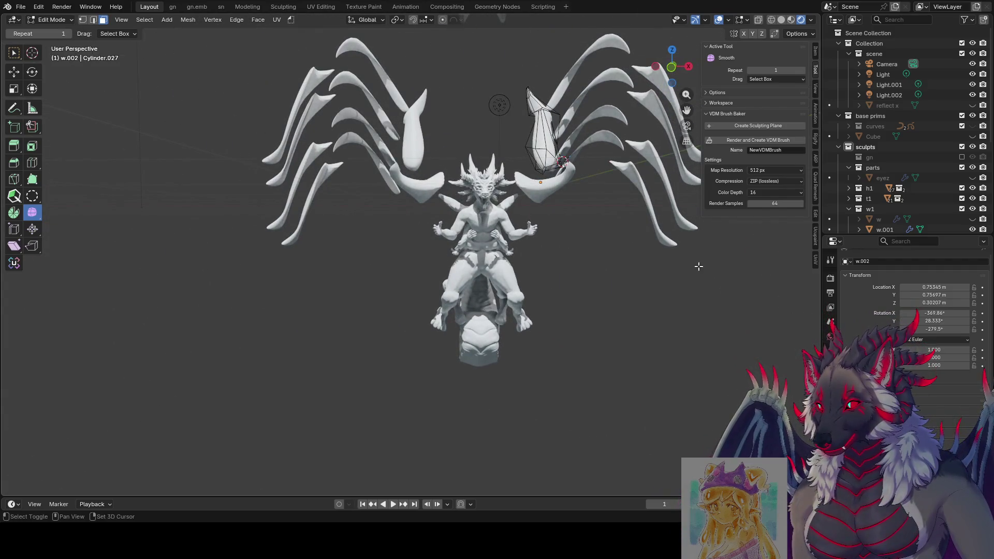
scroll(626, 238, "down", 5)
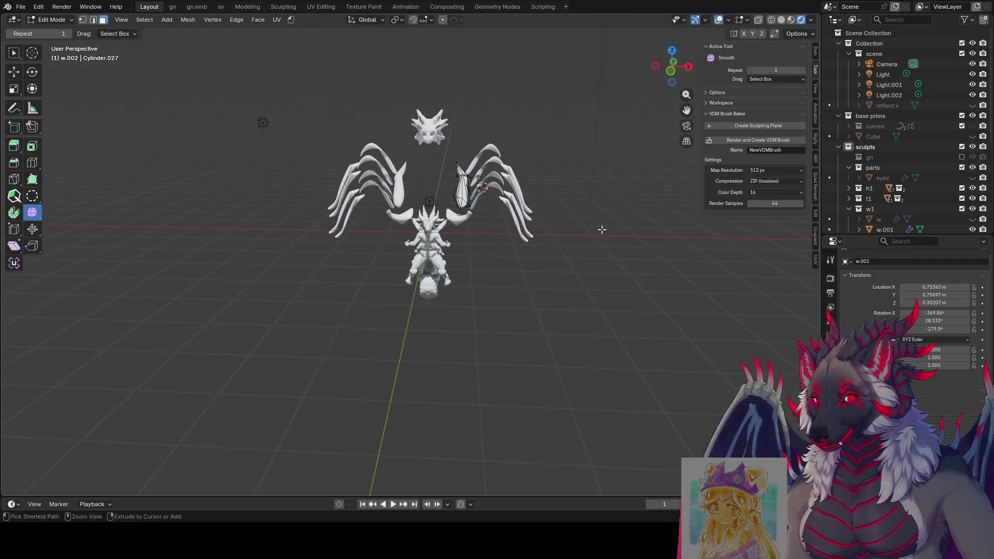
key("Tab")
mouse_move(583, 222)
middle_mouse_down()
mouse_move(485, 203)
mouse_move(551, 209)
middle_mouse_up()
Step: Rotate the wings freely, without the Z-axis lock, toward the view
key("r")
key("z")
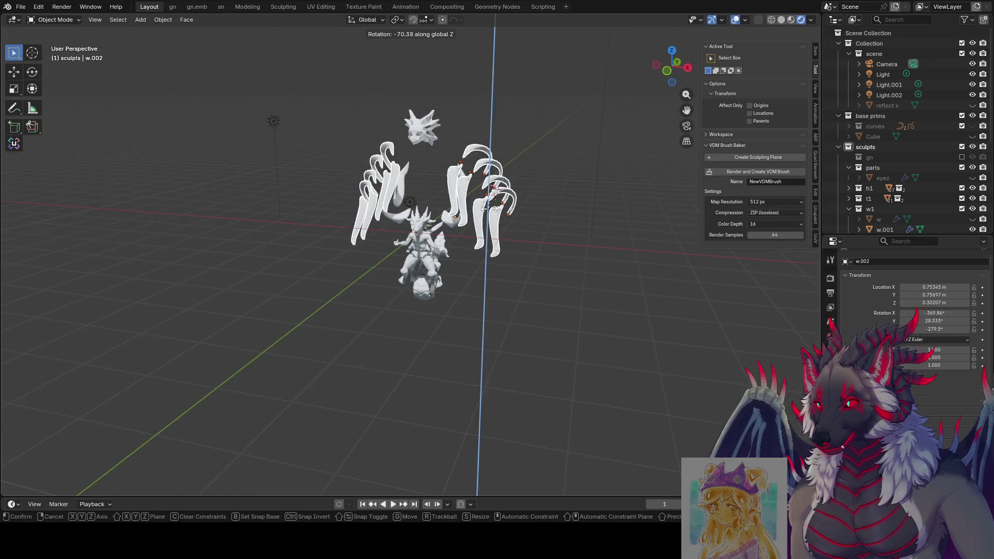
key("z")
key("z")
middle_click_drag(528, 210, 555, 173, "alt")
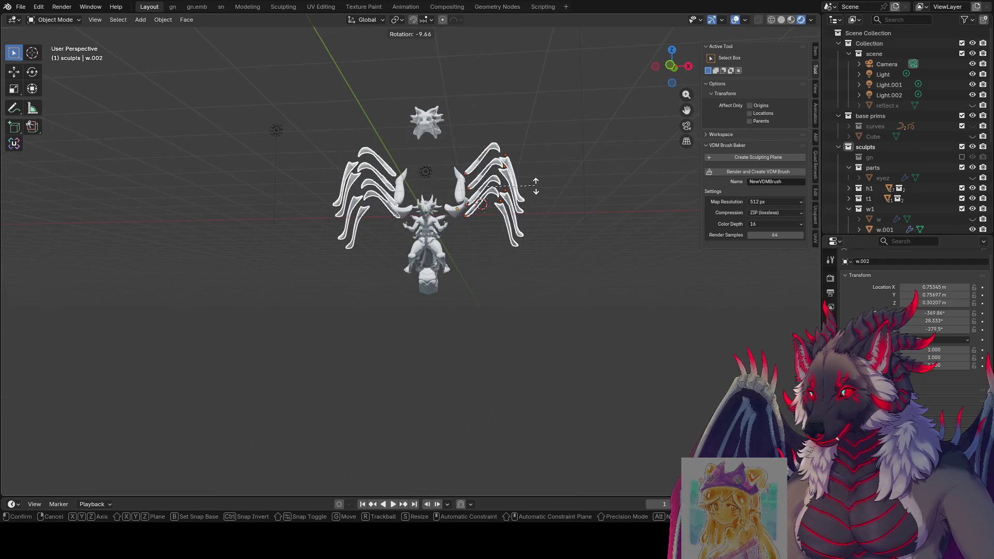
middle_click_drag(532, 189, 460, 187, "alt")
left_click(525, 222)
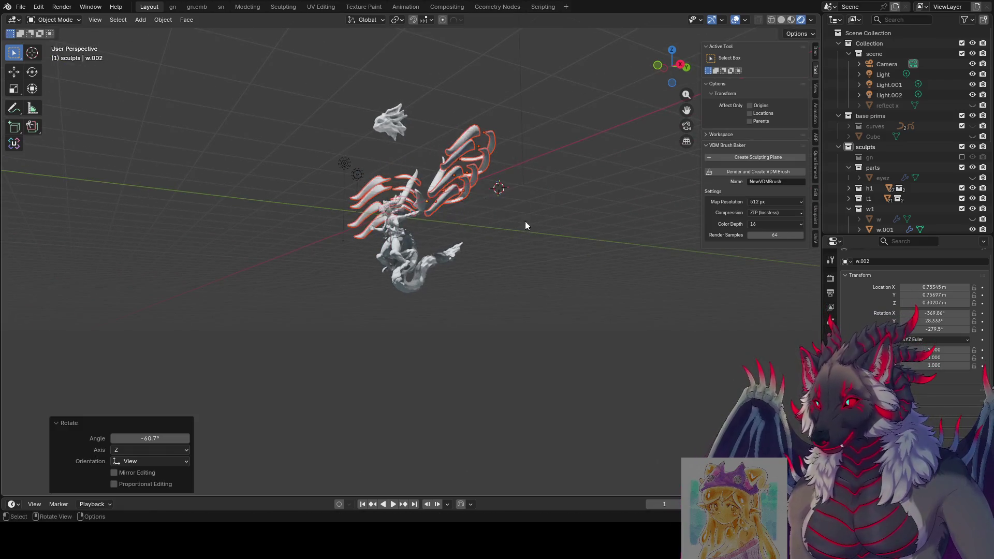
mouse_move(525, 221)
middle_mouse_down()
mouse_move(669, 247)
mouse_move(728, 240)
mouse_move(467, 240)
mouse_move(470, 263)
mouse_move(435, 264)
mouse_move(371, 249)
mouse_move(233, 250)
middle_mouse_up()
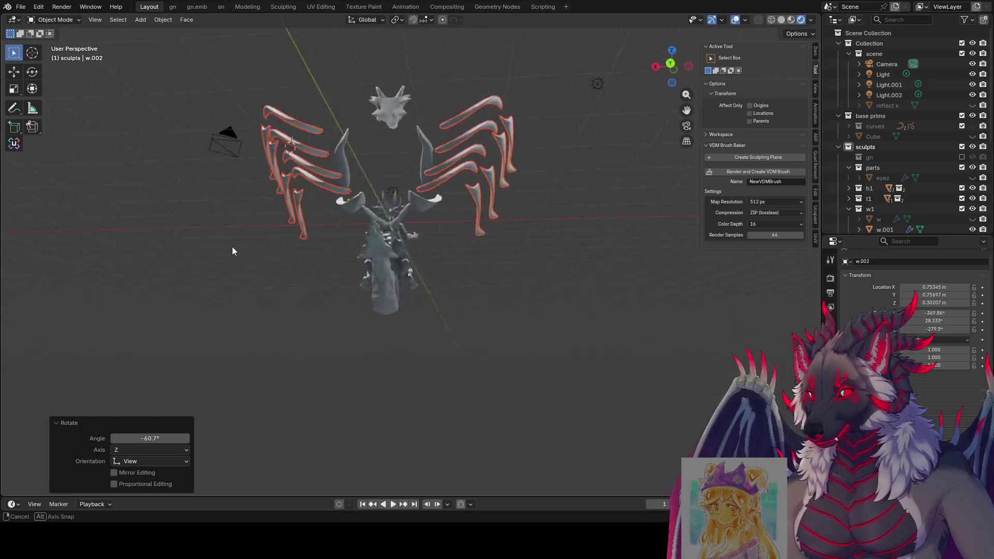
Step: Give the wings a smaller extra rotation and move them to a new position
key("r")
left_click(474, 264)
key("g")
left_click(574, 256)
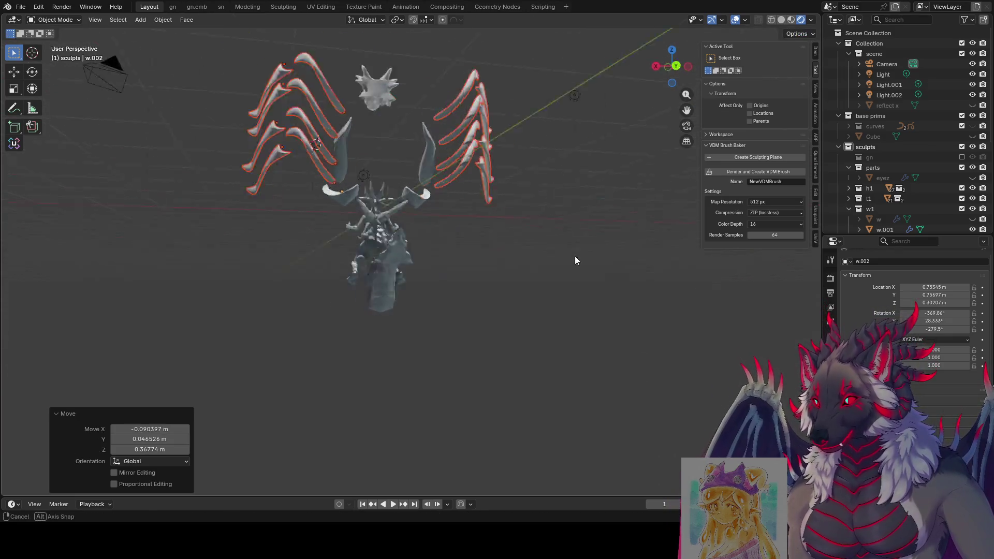
mouse_move(575, 256)
middle_mouse_down()
mouse_move(712, 250)
mouse_move(583, 243)
middle_mouse_up()
Step: Rotate and move the wings again into an upright spread beside the figure
key("r")
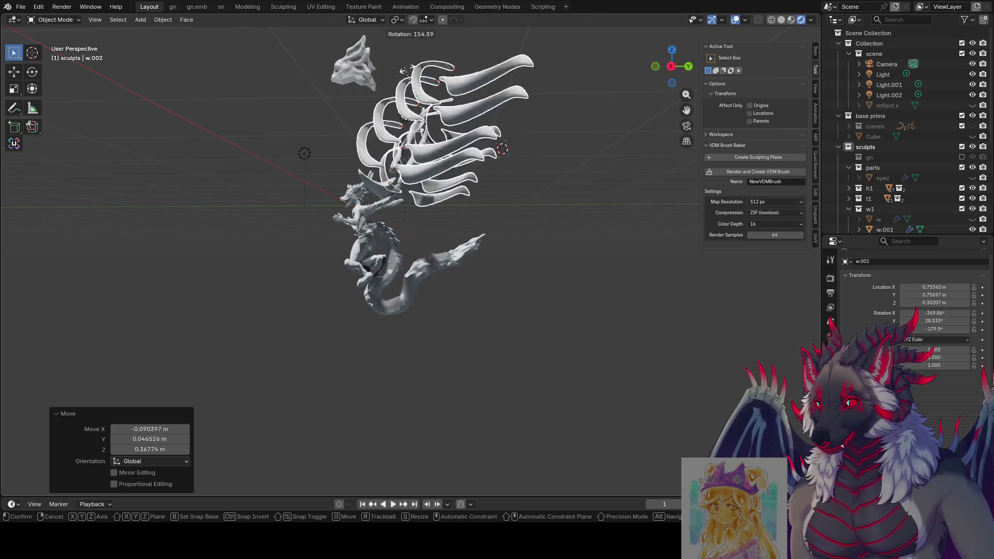
left_click(575, 150)
mouse_move(575, 150)
middle_mouse_down()
mouse_move(574, 136)
mouse_move(570, 147)
middle_mouse_up()
key("g")
left_click(561, 198)
mouse_move(560, 198)
middle_mouse_down()
mouse_move(613, 191)
mouse_move(532, 182)
mouse_move(549, 328)
mouse_move(650, 347)
mouse_move(623, 328)
mouse_move(383, 350)
mouse_move(146, 324)
mouse_move(15, 332)
mouse_move(696, 363)
mouse_move(689, 377)
mouse_move(489, 322)
mouse_move(532, 310)
mouse_move(548, 357)
mouse_move(557, 346)
mouse_move(540, 334)
mouse_move(471, 355)
mouse_move(557, 339)
mouse_move(538, 303)
mouse_move(549, 298)
mouse_move(561, 317)
mouse_move(548, 313)
mouse_move(596, 311)
mouse_move(574, 315)
middle_mouse_up()
left_click(548, 328)
Step: Scale the wing spines uniformly down to about 0.45
key("s")
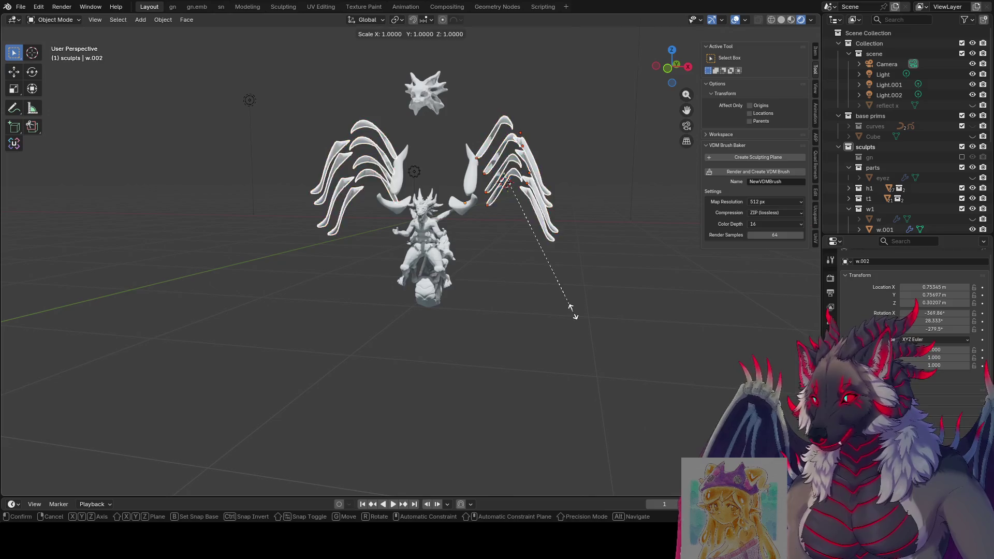
key("z")
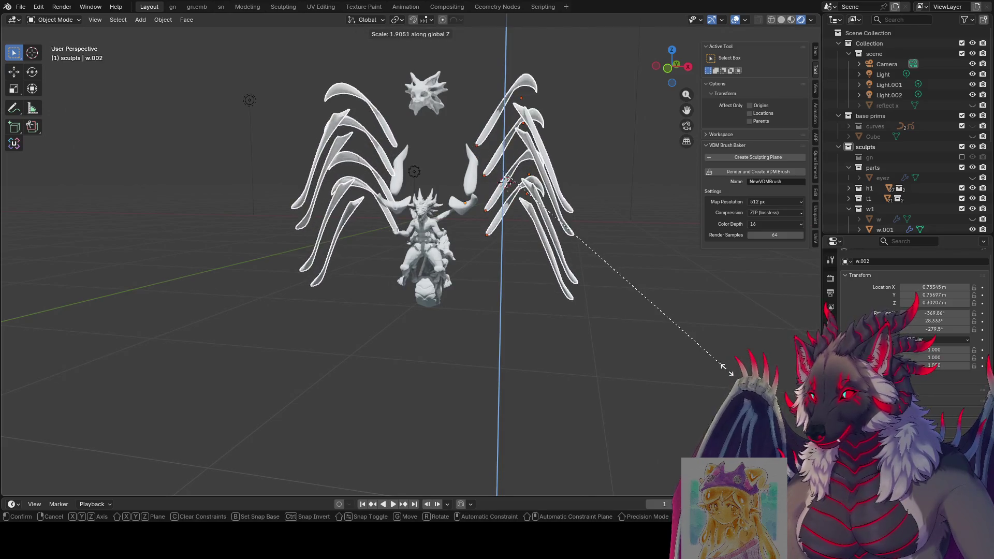
key("z")
key("z")
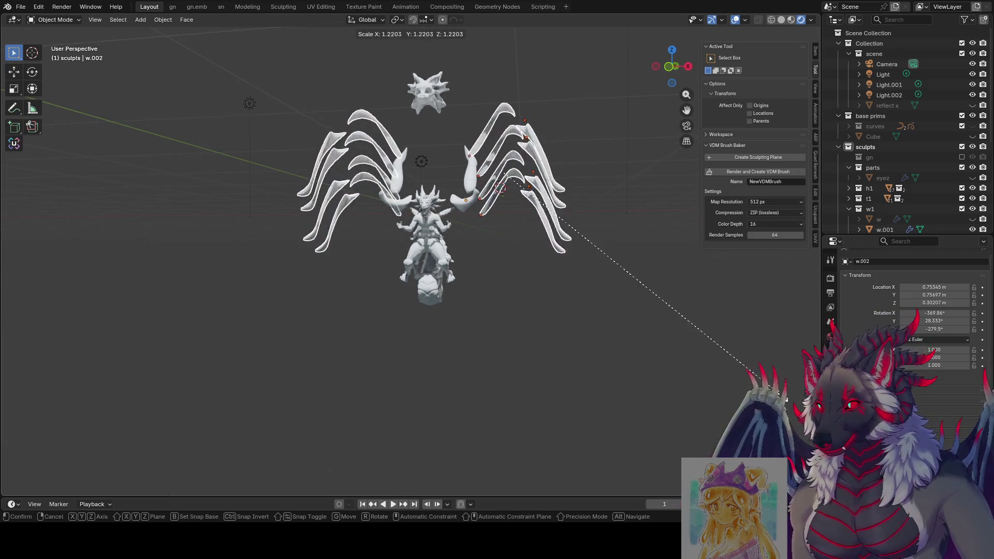
left_click(632, 199)
mouse_move(631, 199)
middle_mouse_down()
mouse_move(582, 223)
mouse_move(512, 208)
mouse_move(635, 222)
middle_mouse_up()
Step: Move the wings closer to the body, undo the last change, and save even moar.blend
key("g")
left_click(473, 273)
mouse_move(472, 272)
middle_mouse_down()
mouse_move(581, 297)
mouse_move(554, 248)
middle_mouse_up()
key("g")
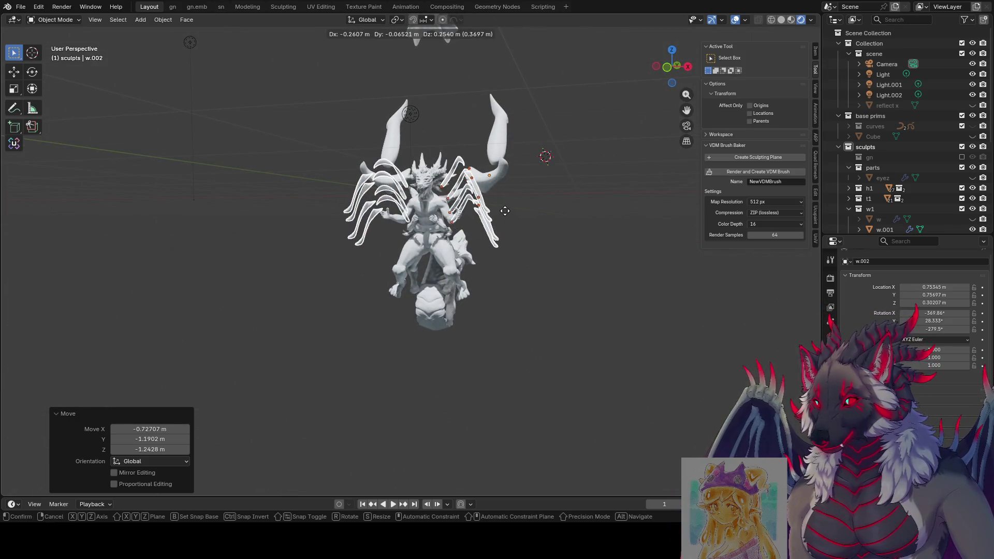
left_click(504, 211)
mouse_move(627, 250)
middle_mouse_down()
mouse_move(677, 278)
mouse_move(685, 232)
mouse_move(593, 257)
mouse_move(542, 305)
mouse_move(608, 281)
mouse_move(718, 283)
mouse_move(710, 269)
mouse_move(624, 267)
mouse_move(617, 284)
mouse_move(624, 278)
mouse_move(559, 281)
mouse_move(488, 264)
mouse_move(558, 252)
mouse_move(570, 277)
mouse_move(572, 248)
mouse_move(498, 259)
middle_mouse_up()
key("ctrl+z")
key("ctrl+s")
Step: Shift the wings -1.2046 m along the Y axis into a symmetric spread
mouse_move(459, 227)
middle_mouse_down()
mouse_move(412, 178)
mouse_move(525, 154)
mouse_move(530, 169)
mouse_move(482, 196)
mouse_move(465, 164)
middle_mouse_up()
key("r")
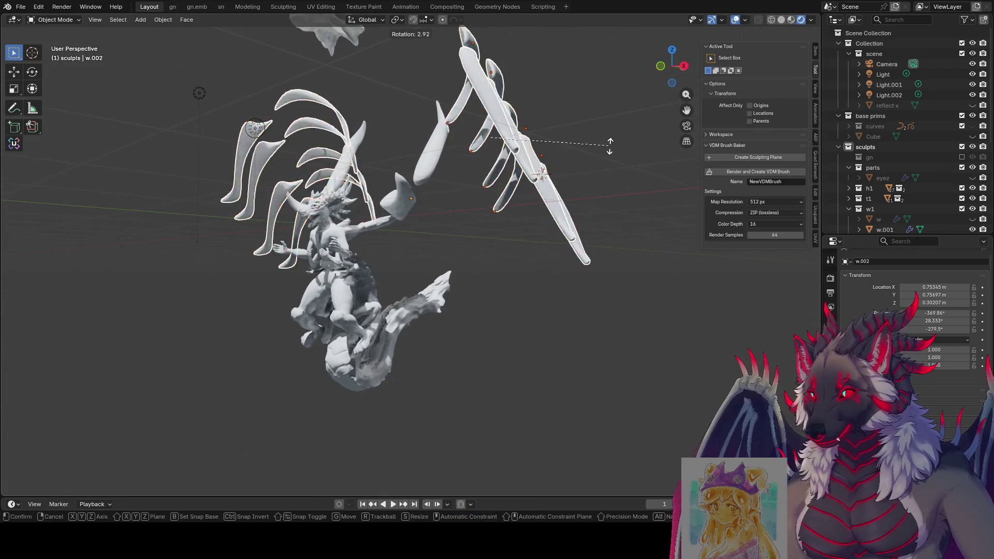
key("g")
middle_click_drag(583, 195, 653, 251)
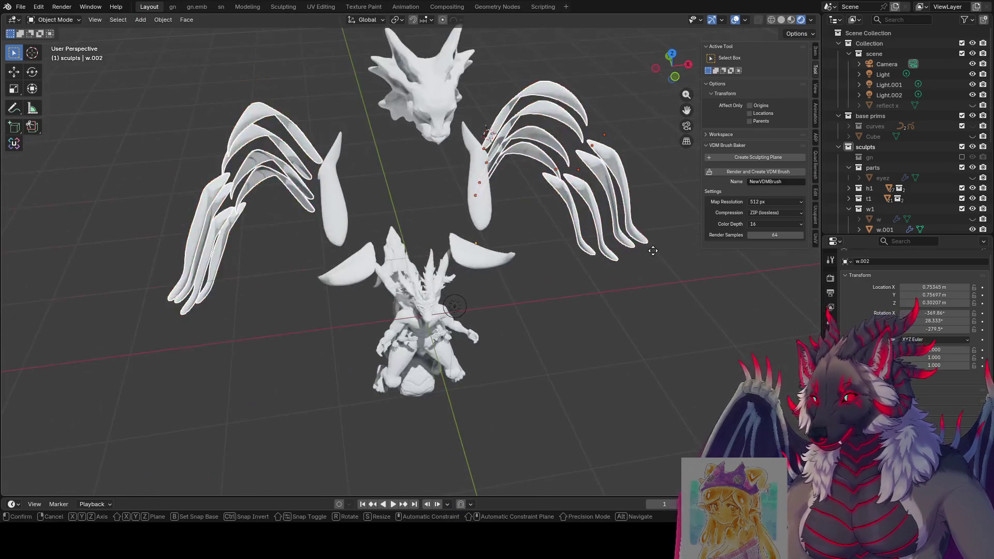
key("x")
key("y")
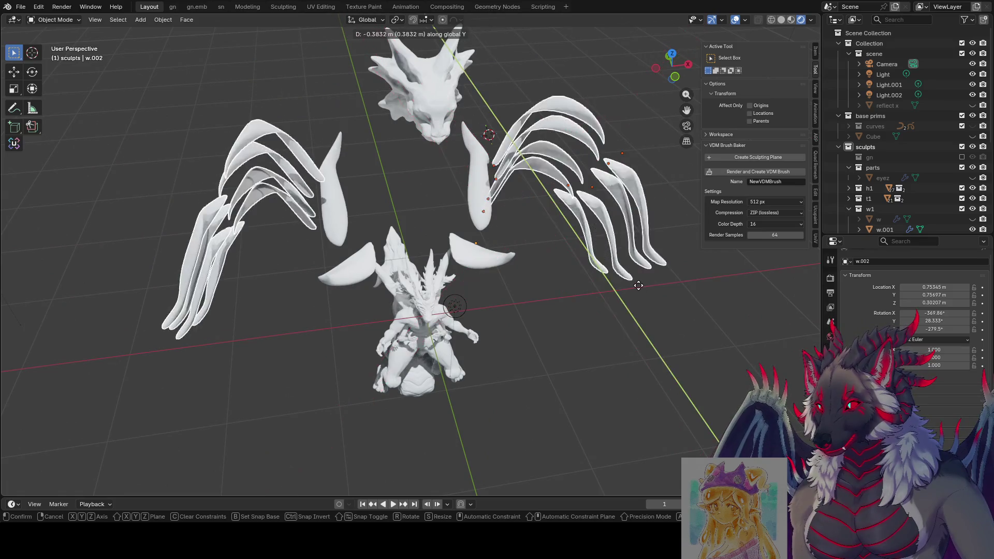
left_click(632, 287)
mouse_move(633, 287)
middle_mouse_down()
mouse_move(572, 210)
mouse_move(435, 243)
mouse_move(496, 225)
mouse_move(542, 244)
mouse_move(562, 273)
mouse_move(467, 220)
mouse_move(558, 241)
middle_mouse_up()
Step: Cancel a stray rotation, undo the last change, deselect, and save even moar.blend
key("r")
right_click(505, 275)
key("ctrl+z")
left_click(561, 268)
key("ctrl+s")
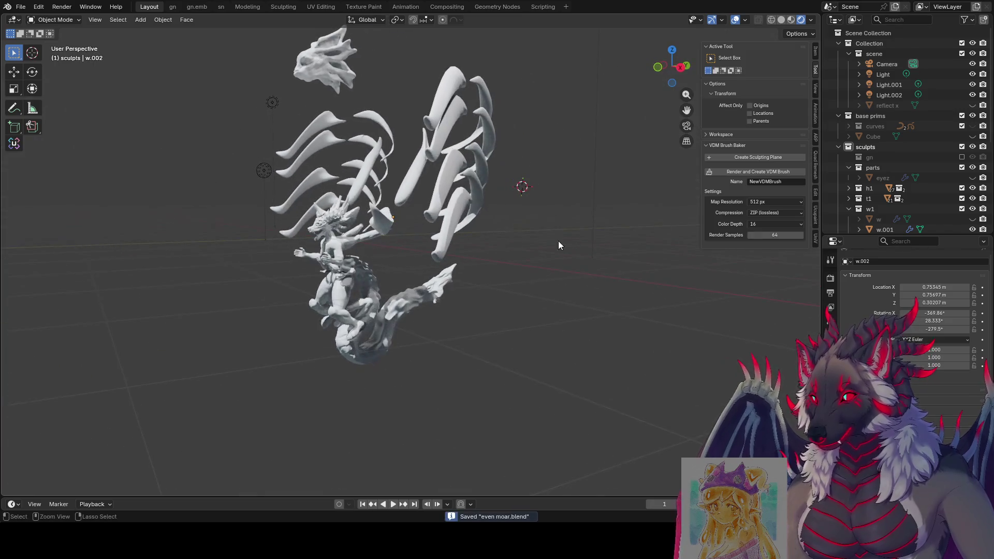
Step: Hide the w1 wing collection and inspect the head sculpt's mesh in Edit Mode
left_click(971, 209)
mouse_move(565, 204)
middle_mouse_down()
mouse_move(554, 293)
mouse_move(425, 203)
middle_mouse_up()
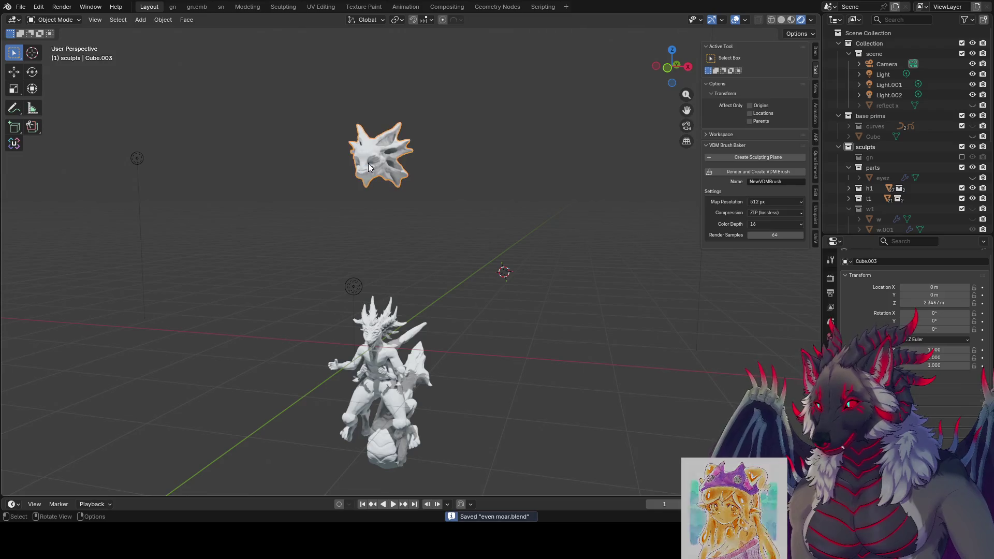
key("Tab")
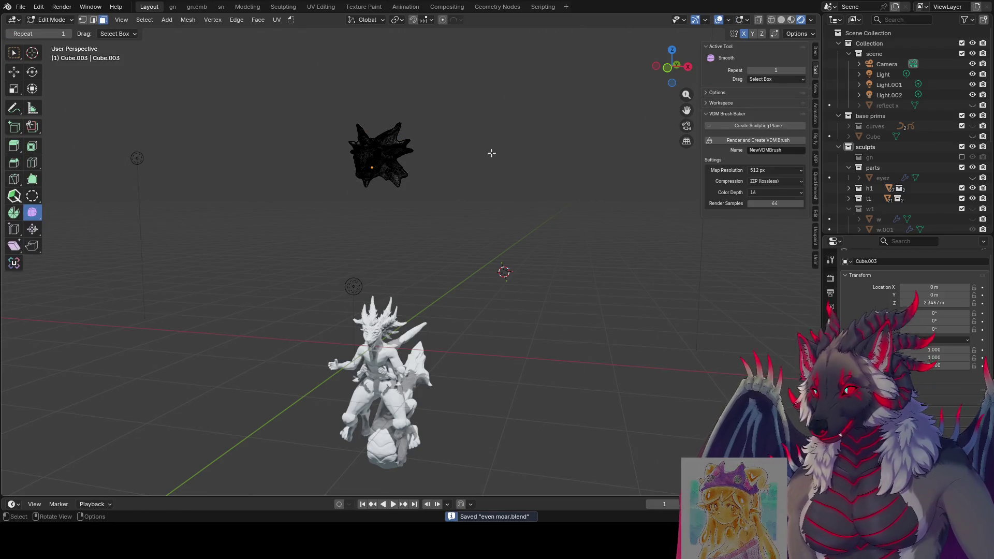
key("Tab")
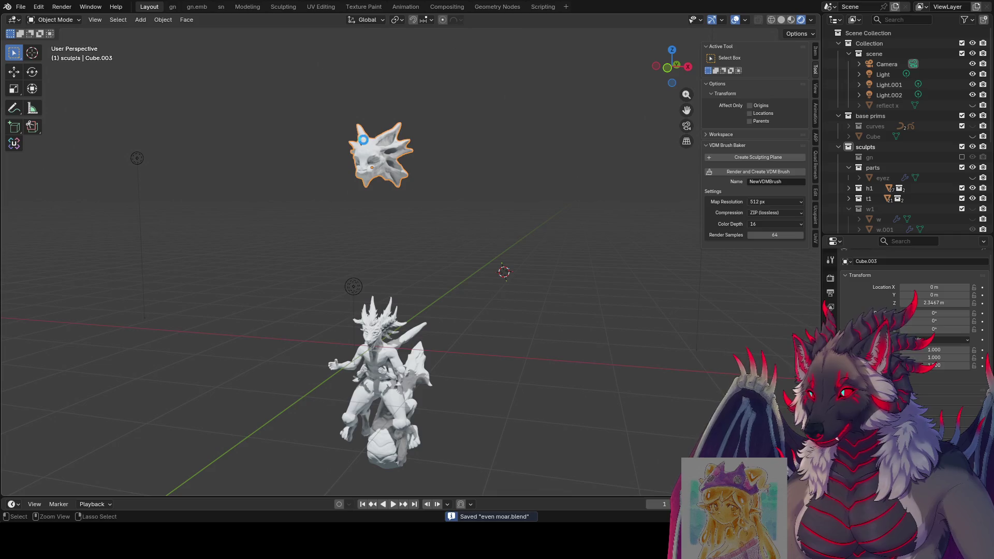
Step: Put the head sculpt Cube.003 into Sculpt Mode with Dyntopo enabled and solid shading
key("ctrl+Tab")
key("s")
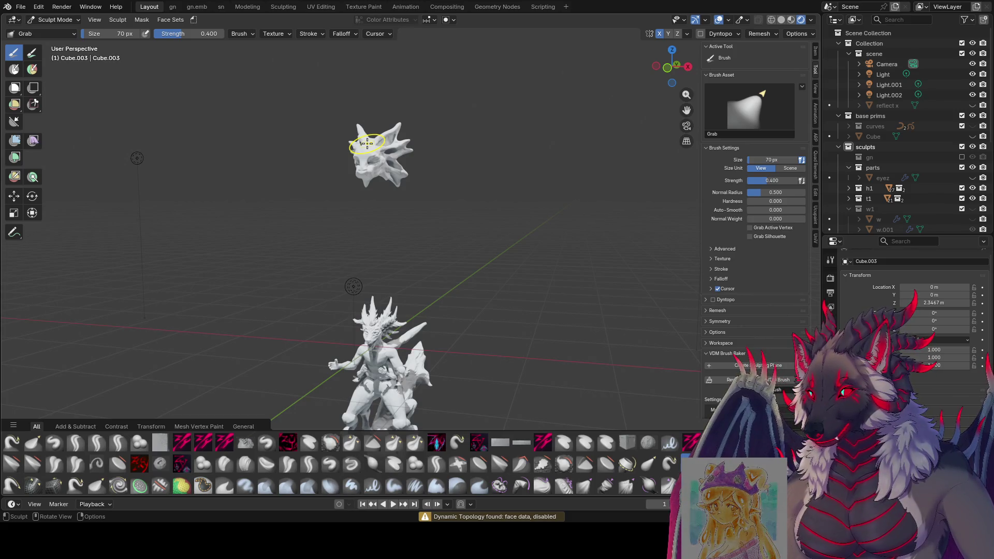
scroll(506, 167, "up", 2)
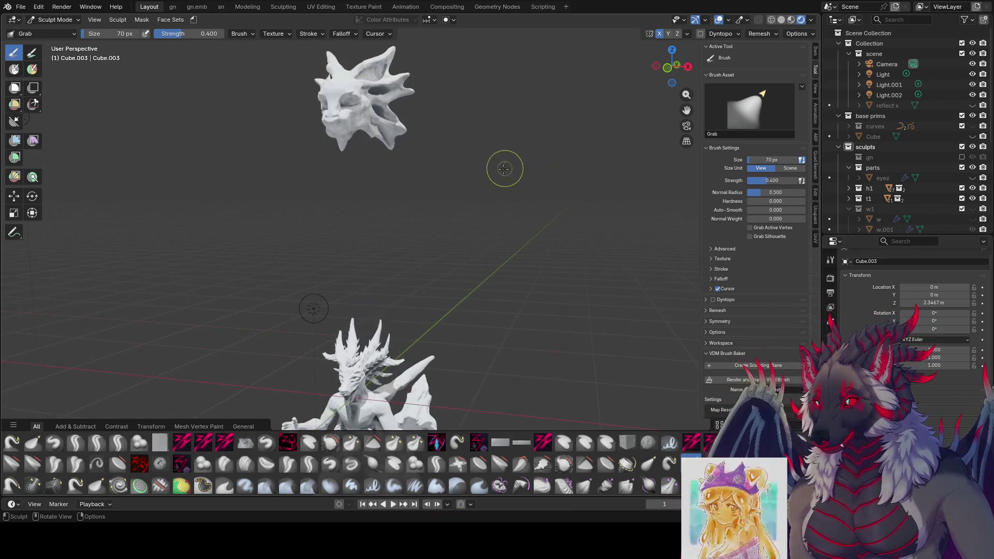
scroll(470, 251, "down", 2)
scroll(460, 251, "up", 2)
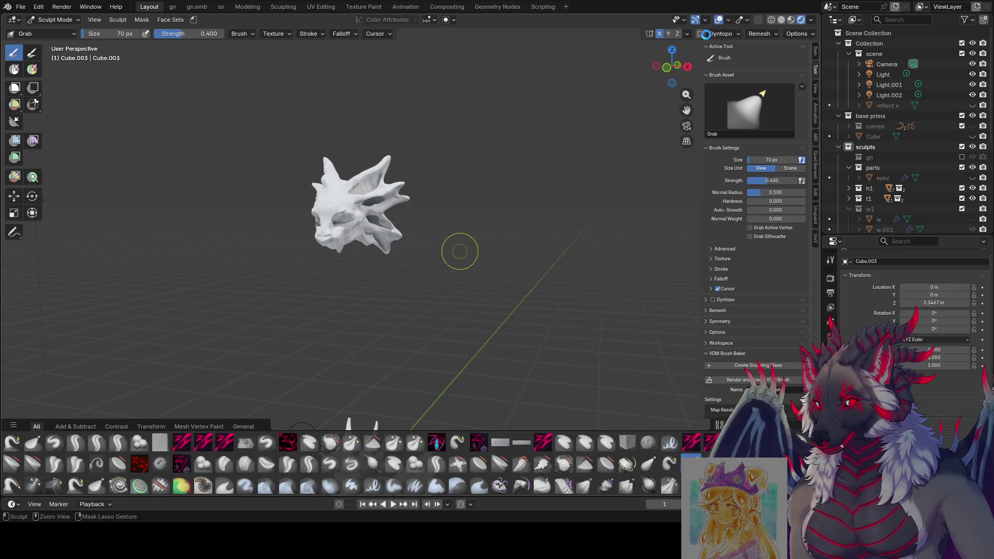
left_click(700, 34)
left_click(486, 274)
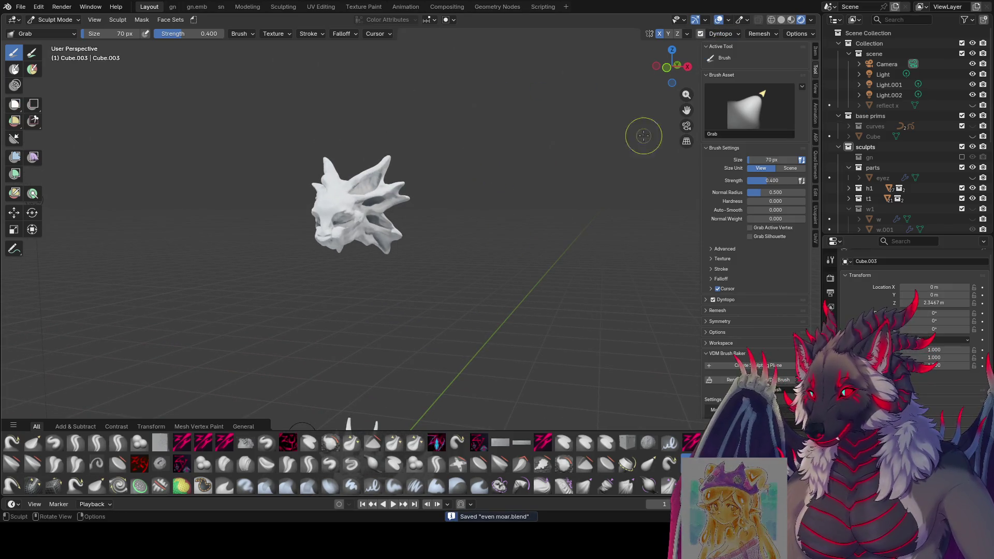
left_click(781, 20)
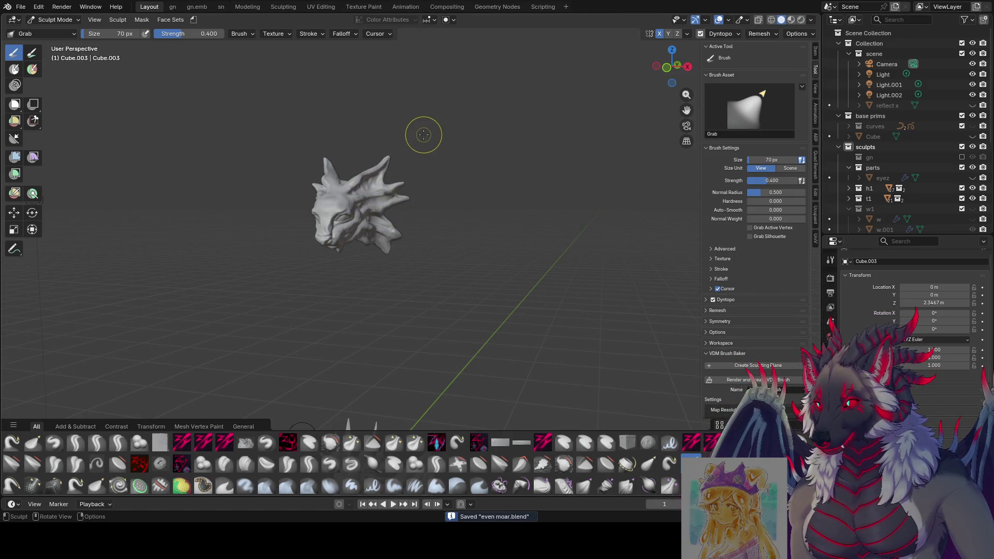
Step: Resize the Grab brush to 84 px, then 104 px, with the head turned to the side
scroll(423, 135, "up", 3)
middle_click_drag(362, 176, 445, 193)
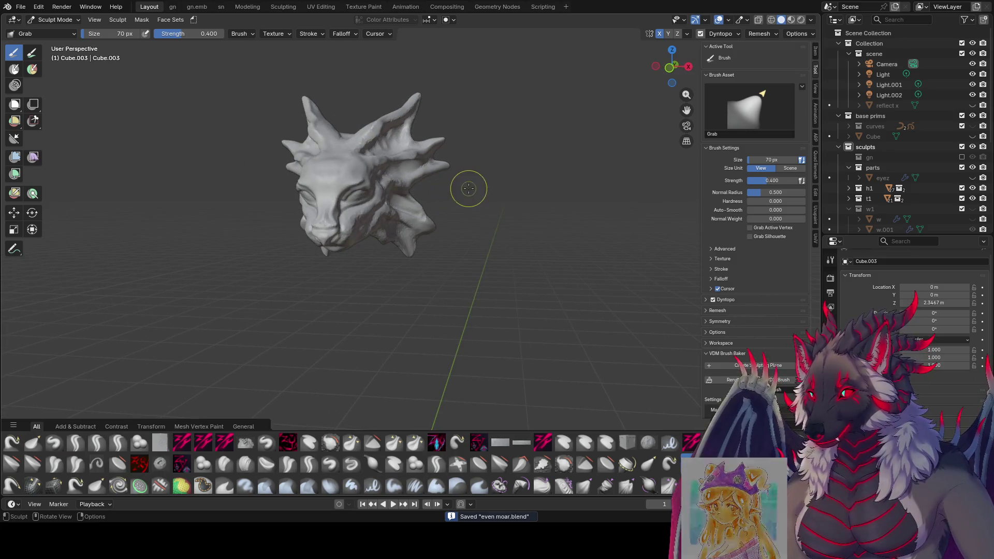
key("f")
left_click(362, 186)
mouse_move(363, 186)
middle_mouse_down()
mouse_move(220, 200)
mouse_move(266, 102)
mouse_move(316, 112)
middle_mouse_up()
key("f")
left_click(213, 190)
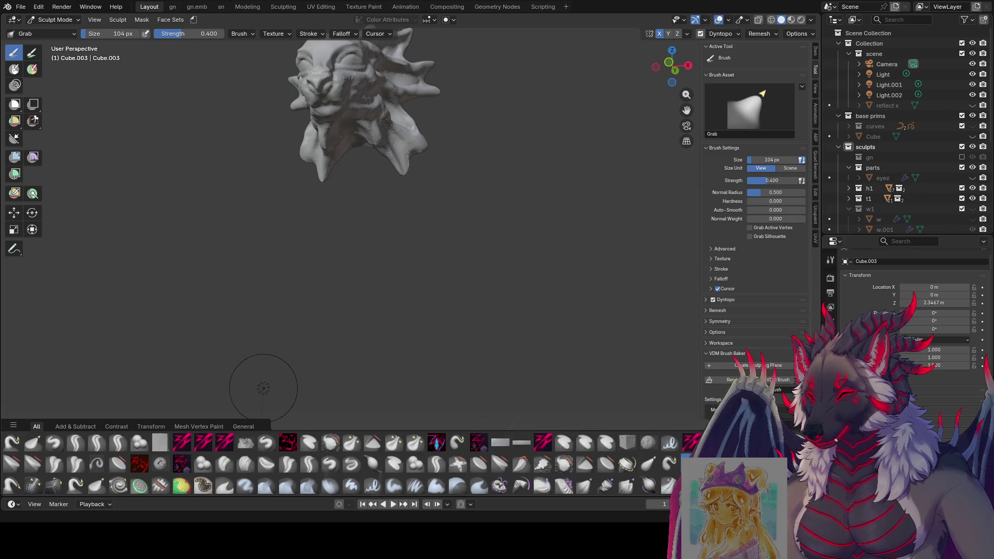
Step: From the front, set the Grab brush to 91 then 104 px and pull the head's surface
scroll(391, 249, "down", 2)
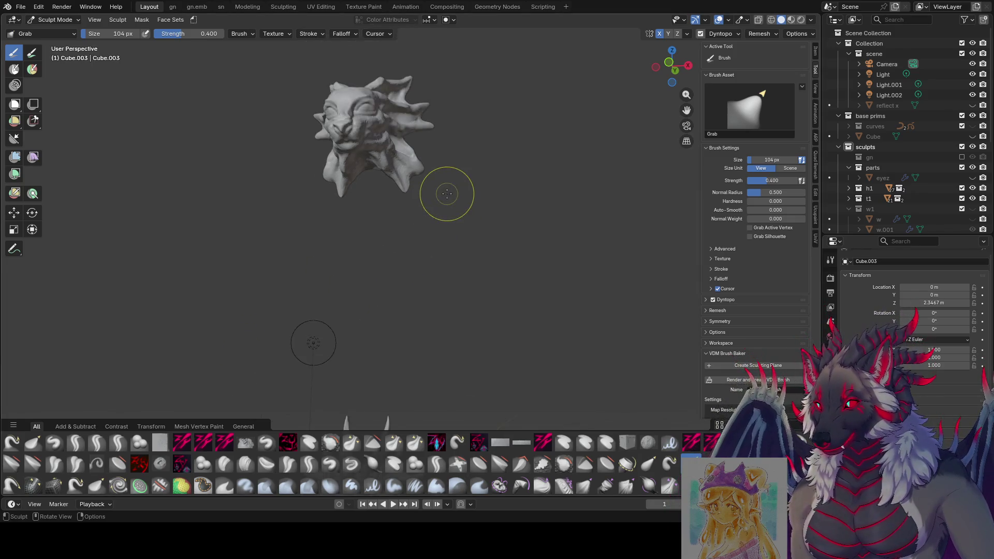
mouse_move(332, 151)
middle_mouse_down()
mouse_move(444, 178)
mouse_move(437, 133)
mouse_move(447, 93)
middle_mouse_up()
key("f")
left_click(437, 177)
key("f")
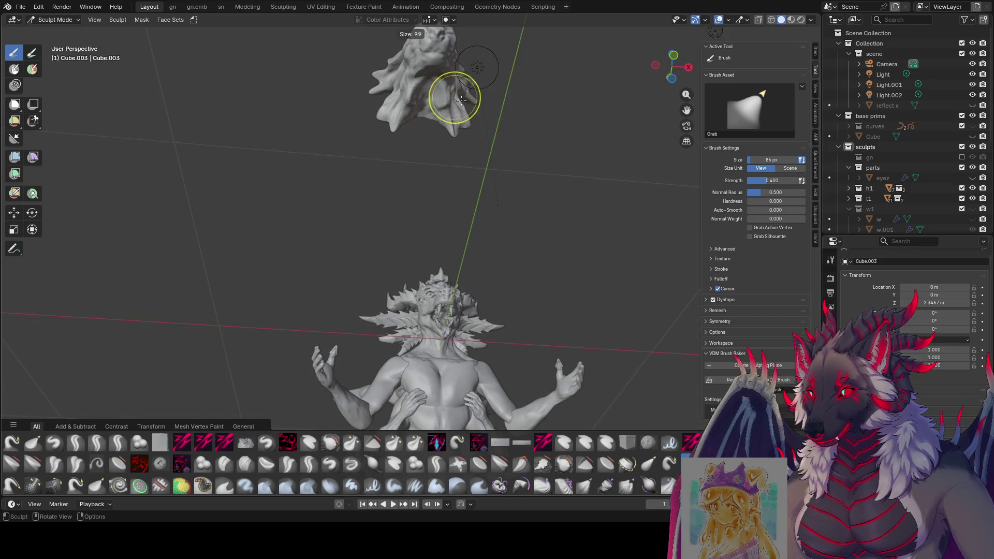
left_click(461, 100)
left_click_drag(462, 108, 462, 121)
Step: Grab-pull part of the head at 94 px, then shrink the brush to 72 px
mouse_move(493, 128)
middle_mouse_down()
mouse_move(328, 290)
mouse_move(421, 344)
middle_mouse_up()
key("f")
left_click(457, 201)
left_click_drag(461, 206, 465, 212)
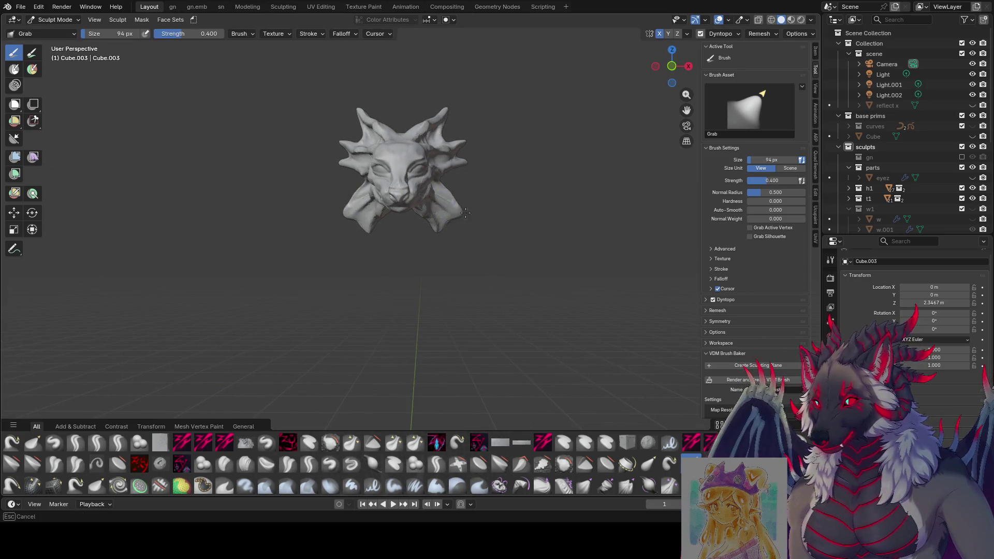
key("f")
left_click(448, 191)
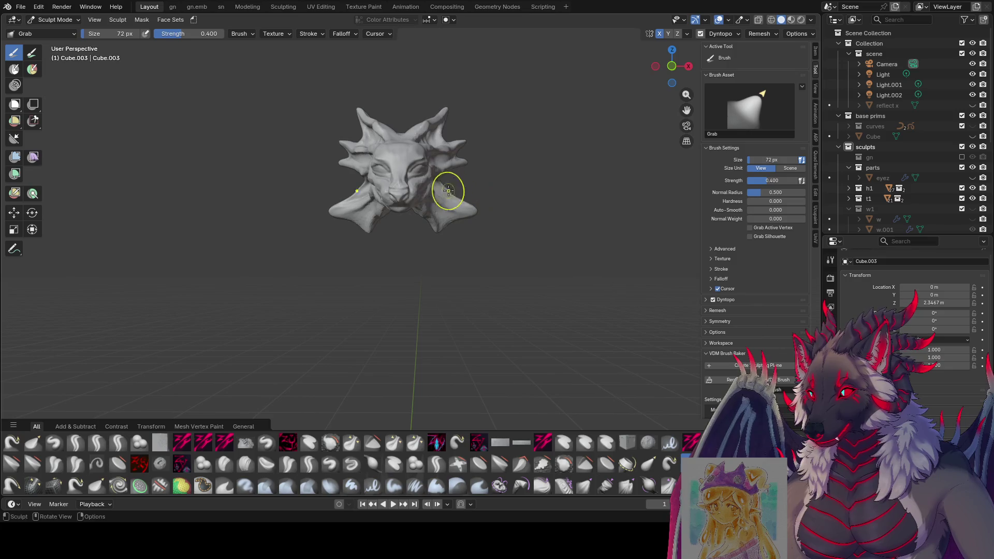
mouse_move(448, 179)
middle_mouse_down()
mouse_move(414, 152)
mouse_move(400, 156)
mouse_move(422, 167)
mouse_move(236, 283)
mouse_move(275, 406)
mouse_move(367, 187)
middle_mouse_up()
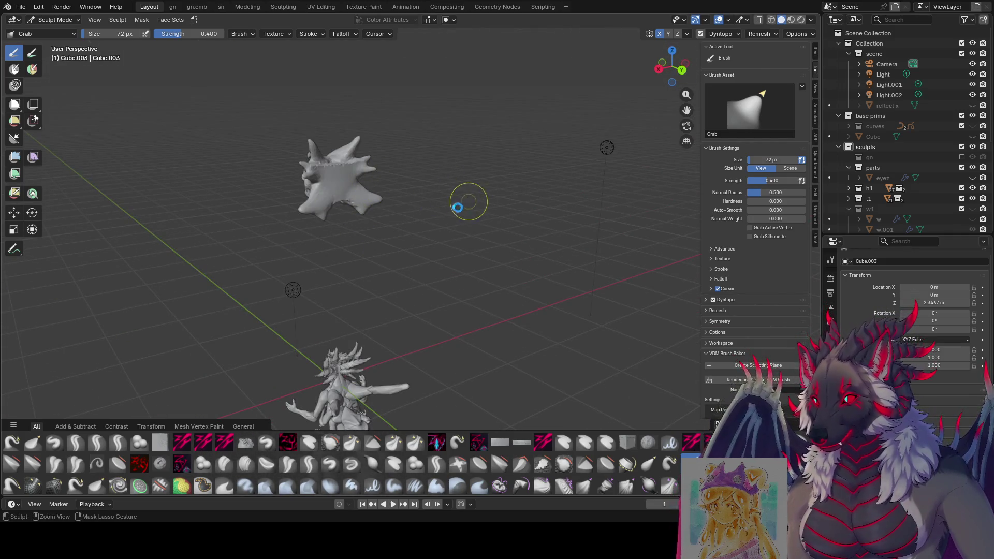
Step: Shrink the brush to 57 px and switch to the zy cleave brush
key("bracketleft")
key("bracketleft")
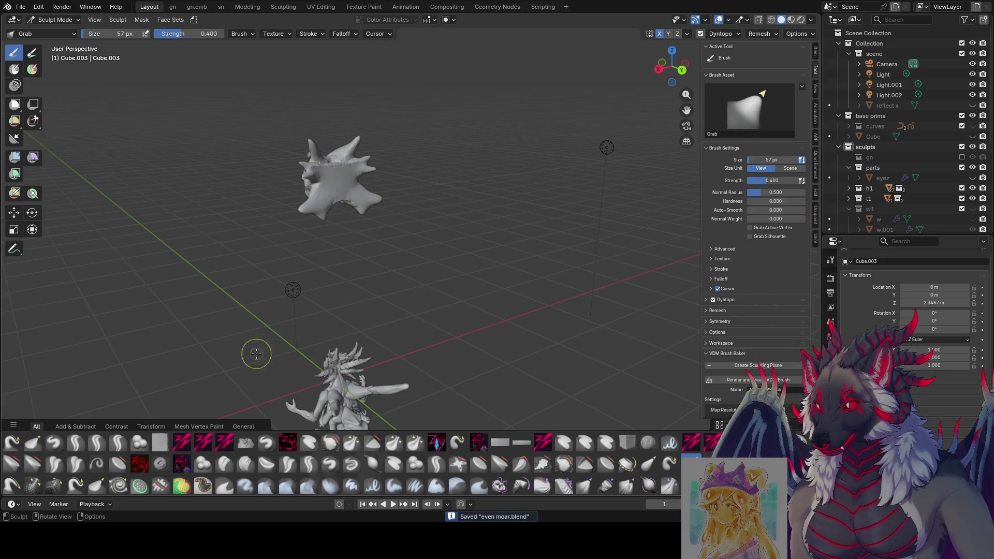
left_click(183, 442)
middle_click_drag(397, 144, 346, 160)
Step: Shrink the zy cleave brush from 44 to 15 px and carve face and jaw creases at 23–26 px
key("bracketleft")
key("bracketleft")
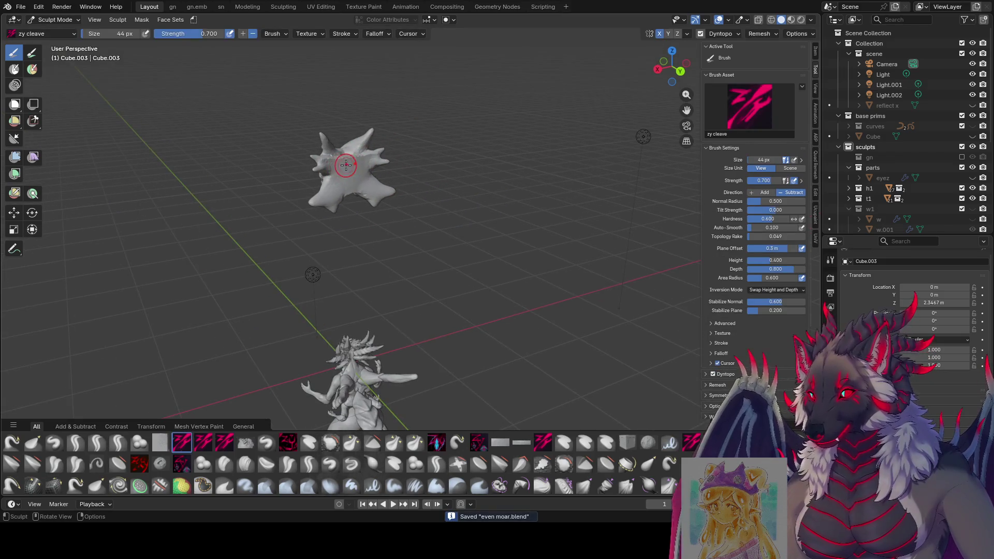
key("bracketleft")
key("bracketleft")
key("bracketleft")
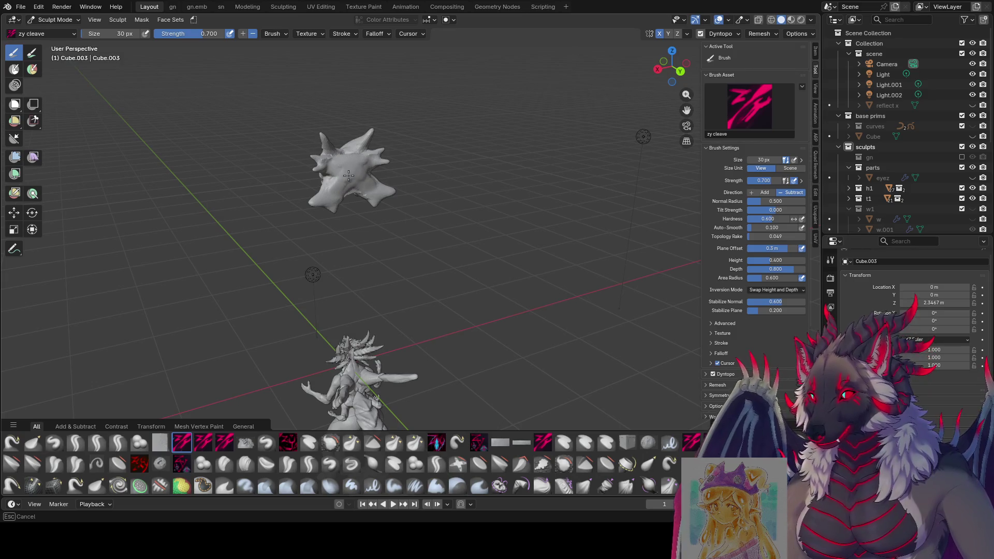
mouse_move(348, 175)
middle_mouse_down()
mouse_move(440, 139)
mouse_move(497, 103)
mouse_move(539, 116)
mouse_move(561, 153)
mouse_move(557, 180)
mouse_move(312, 153)
mouse_move(383, 157)
middle_mouse_up()
scroll(504, 95, "up", 2)
key("bracketleft")
key("bracketleft")
key("bracketleft")
key("bracketleft")
key("bracketleft")
key("bracketleft")
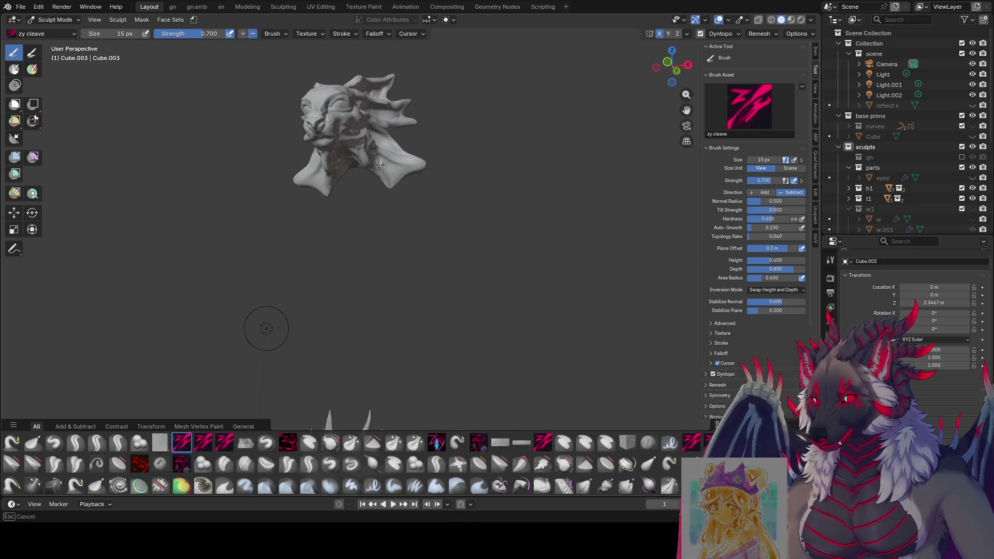
left_click(398, 172)
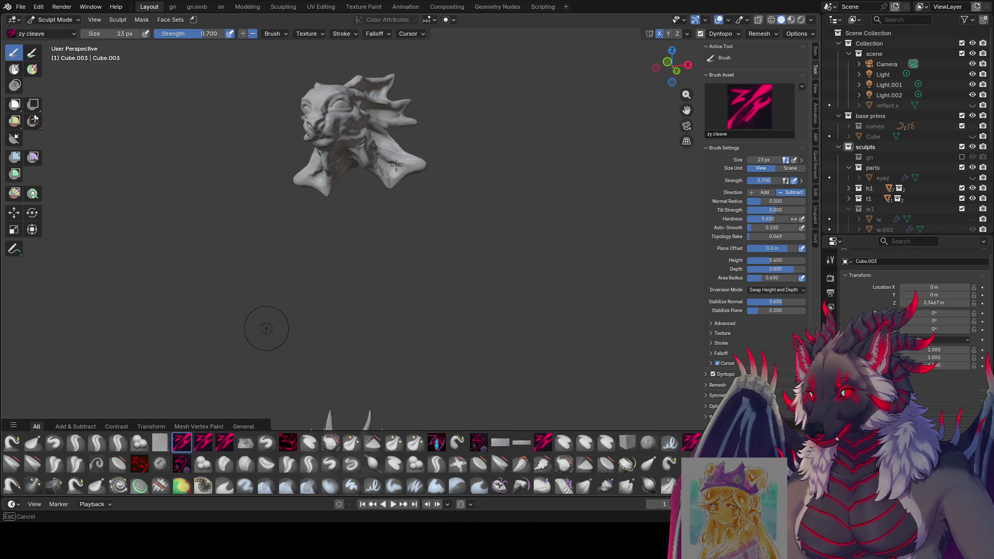
left_click(396, 179)
middle_click_drag(396, 178, 365, 102)
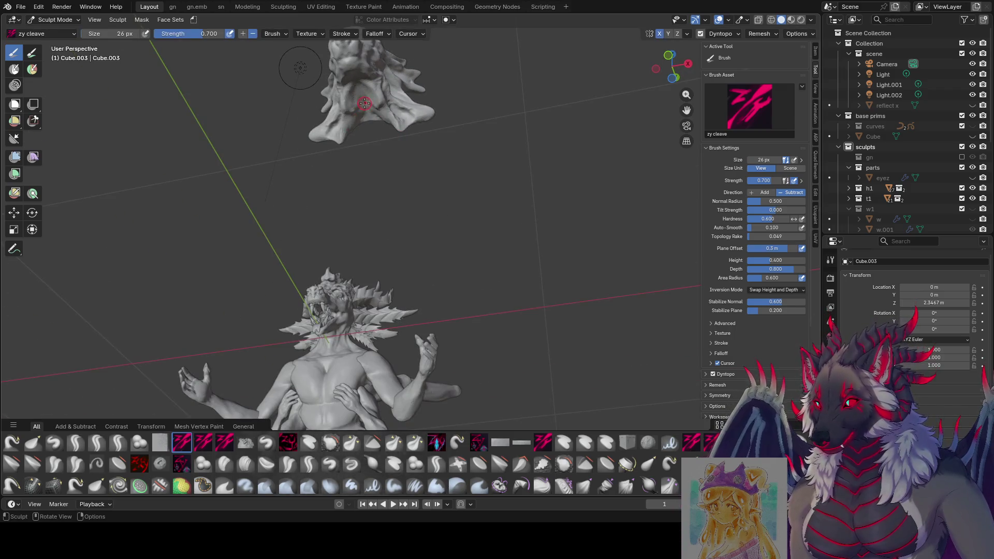